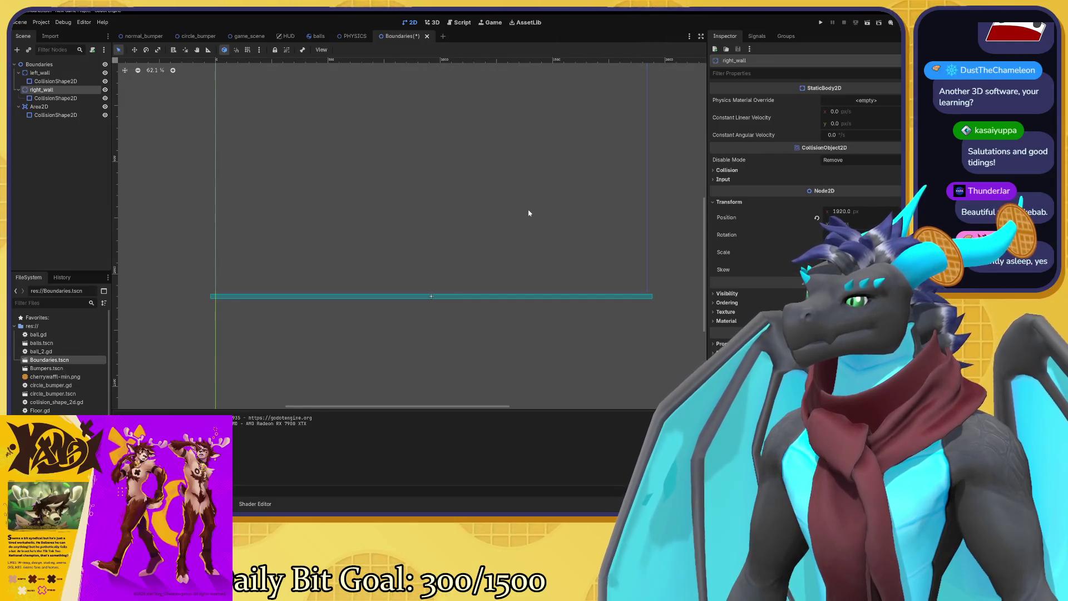
# Give left_wall a new PhysicsMaterial override and drag its Bounce value to 0.29.
pyautogui.moveTo(505, 180); pyautogui.dragTo(498, 241)
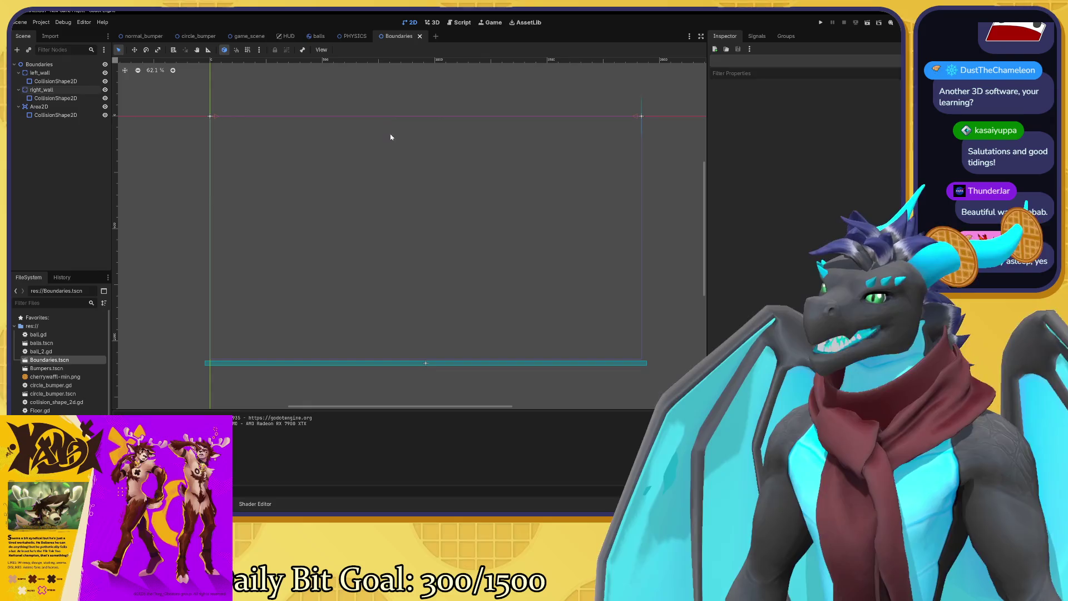
pyautogui.click(47, 74)
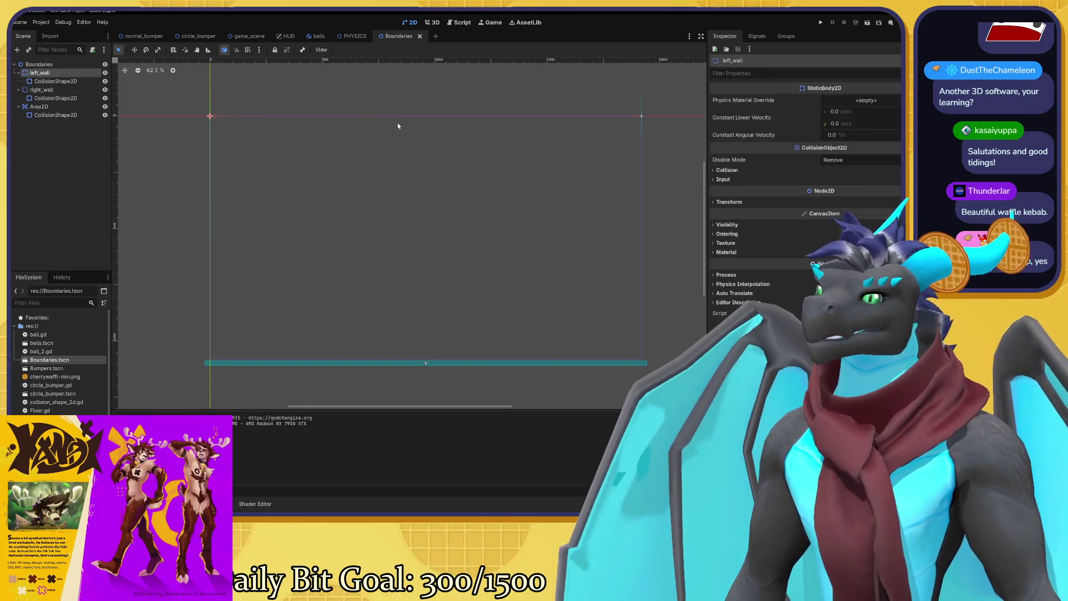
pyautogui.click(890, 101)
pyautogui.click(890, 122)
pyautogui.click(828, 100)
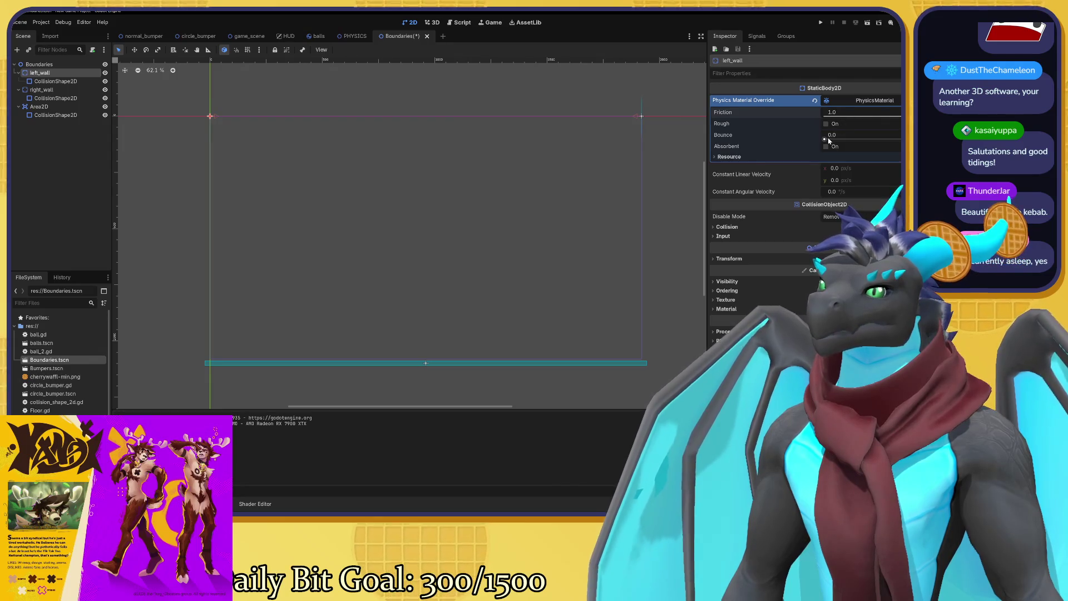
pyautogui.moveTo(829, 141)
pyautogui.mouseDown()
pyautogui.moveTo(856, 140)
pyautogui.moveTo(808, 136)
pyautogui.moveTo(865, 141)
pyautogui.moveTo(858, 136)
pyautogui.mouseUp()
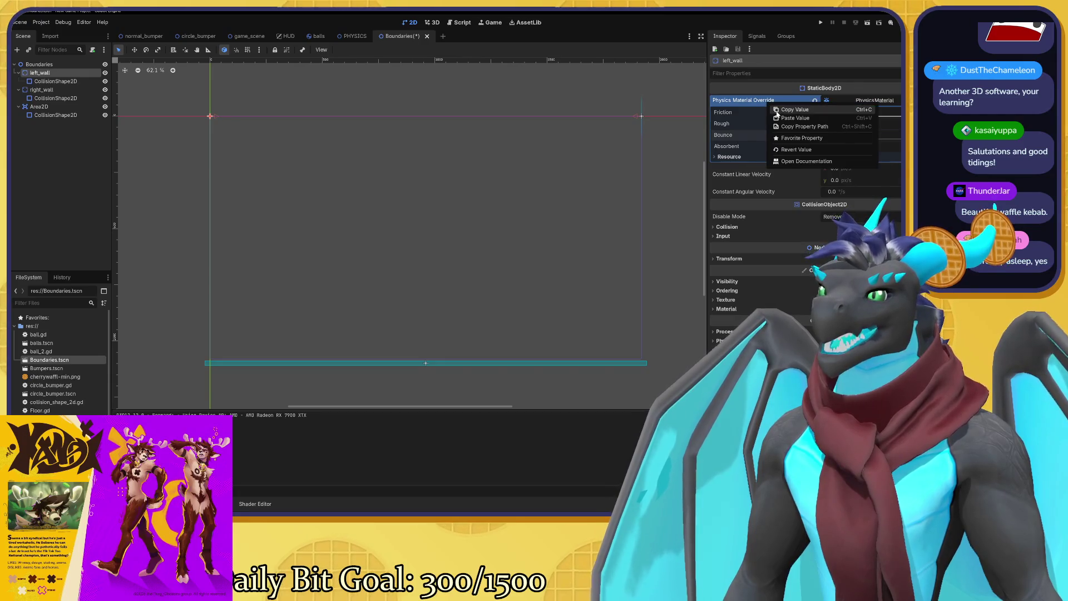
pyautogui.click(41, 90)
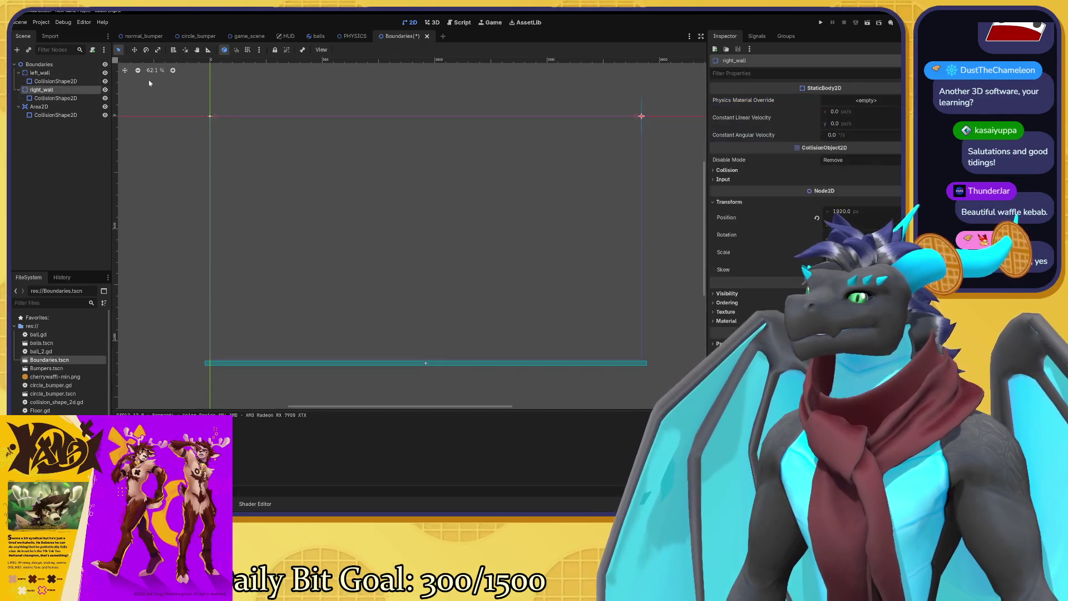
# Give right_wall a new PhysicsMaterial override with Bounce raised to 0.7.
pyautogui.click(885, 102)
pyautogui.click(877, 121)
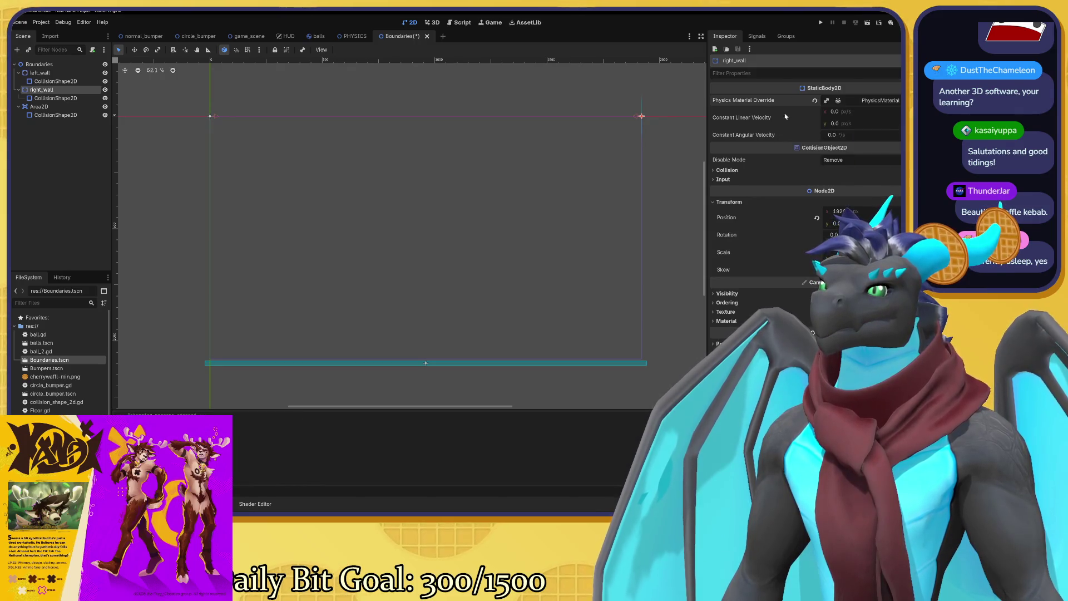
pyautogui.click(837, 102)
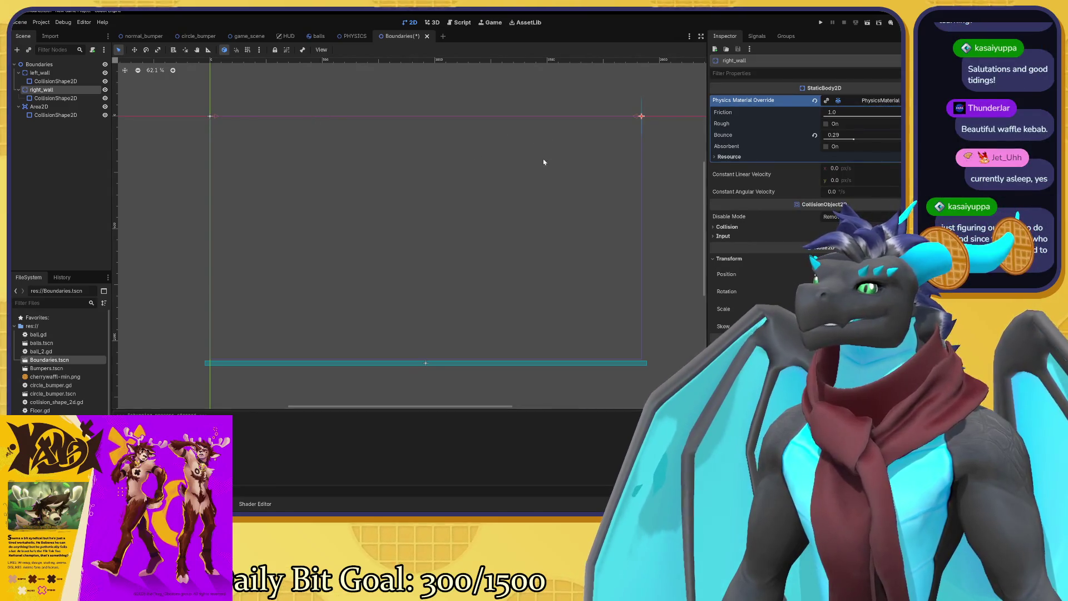
pyautogui.moveTo(854, 139)
pyautogui.mouseDown()
pyautogui.moveTo(863, 139)
pyautogui.moveTo(825, 139)
pyautogui.moveTo(895, 139)
pyautogui.mouseUp()
# Recheck both walls' materials and save the Boundaries scene.
pyautogui.click(82, 74)
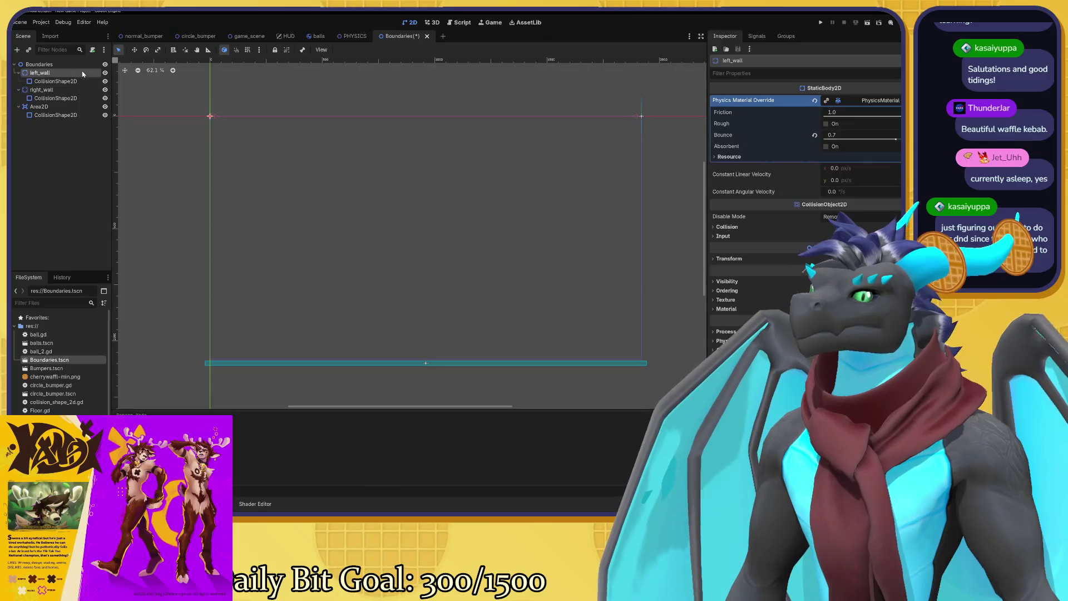
pyautogui.click(49, 90)
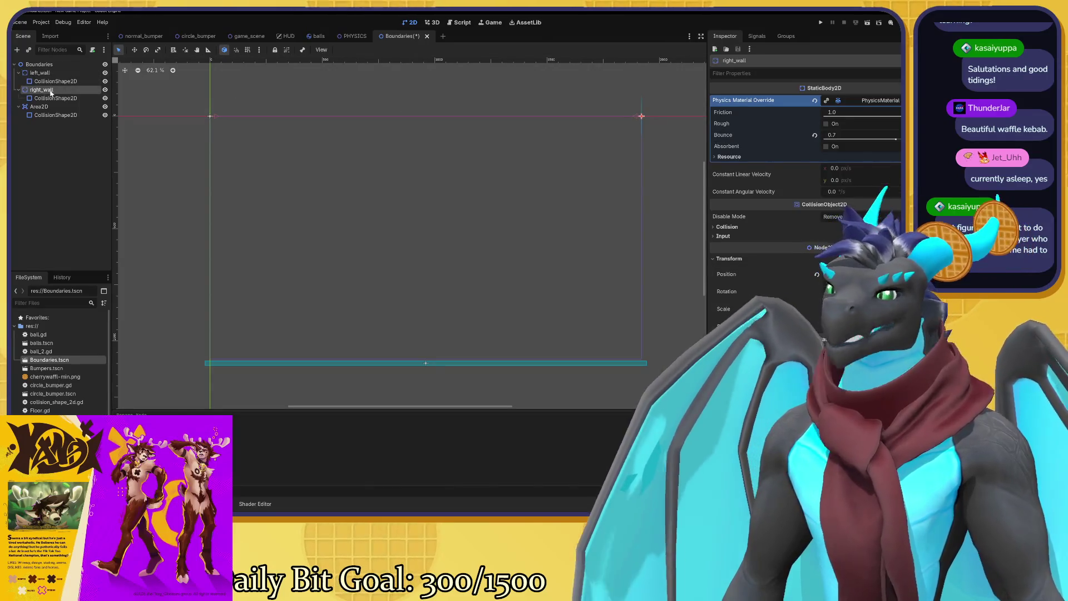
pyautogui.hotkey('ctrl', 's')
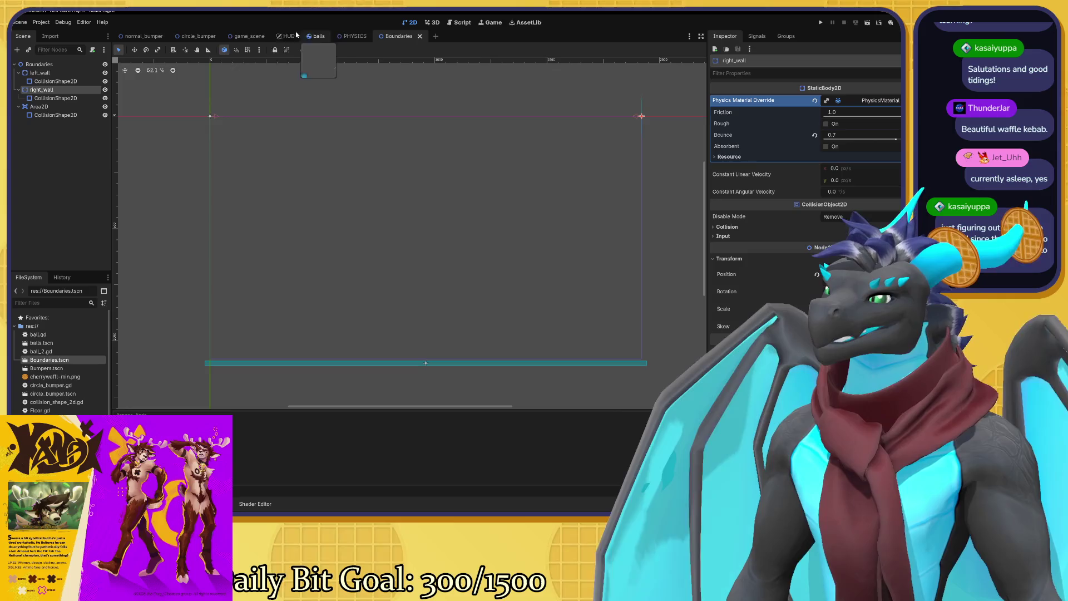
pyautogui.click(249, 36)
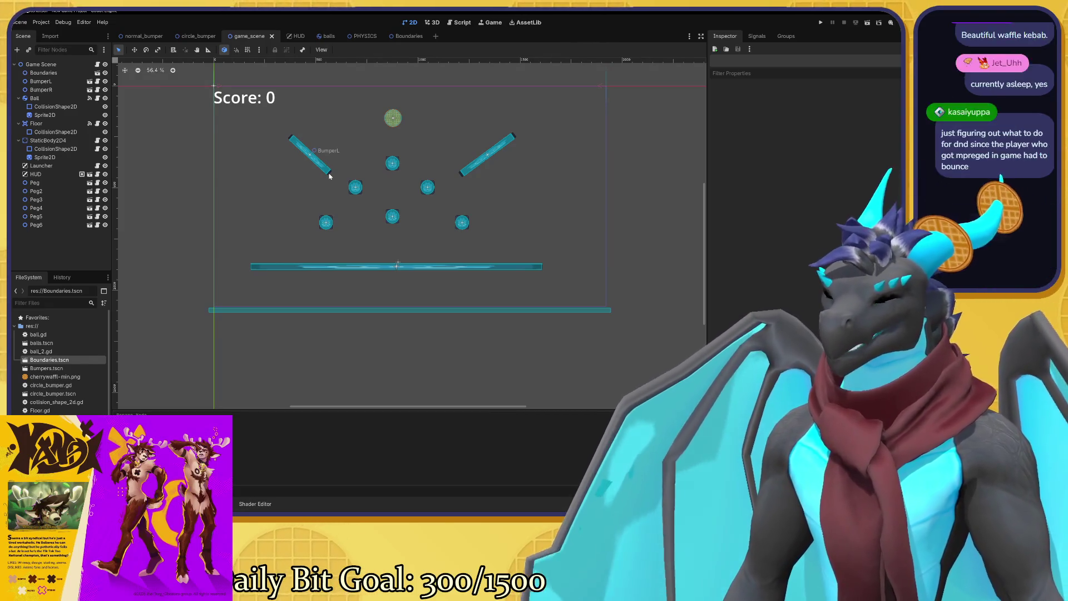
# Run the game, drop balls onto the pegs, restart once, then close the game window.
pyautogui.press('F5')
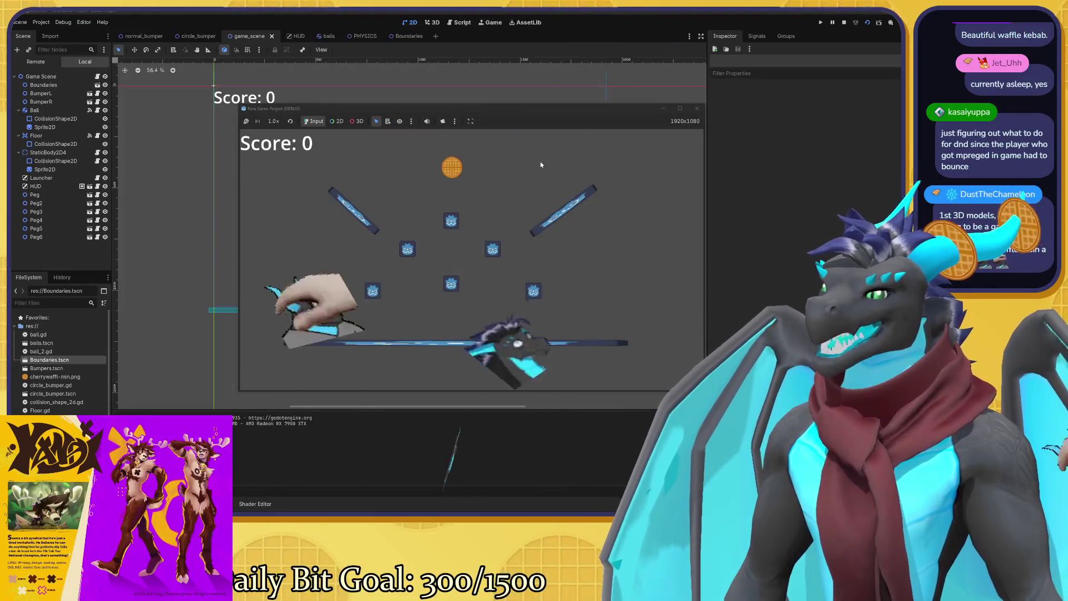
pyautogui.click(538, 162)
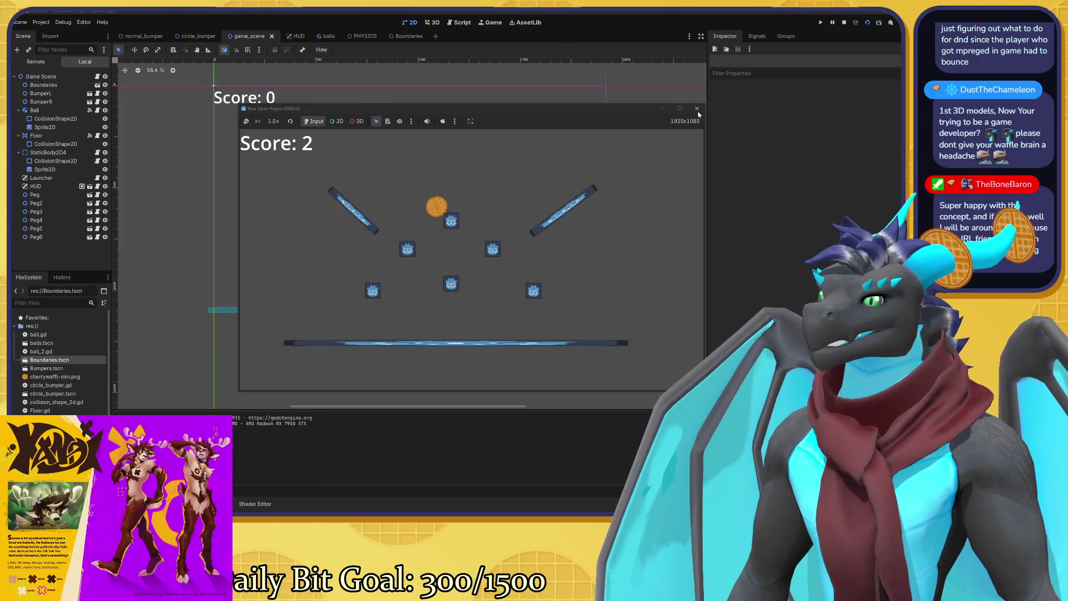
pyautogui.press('F8')
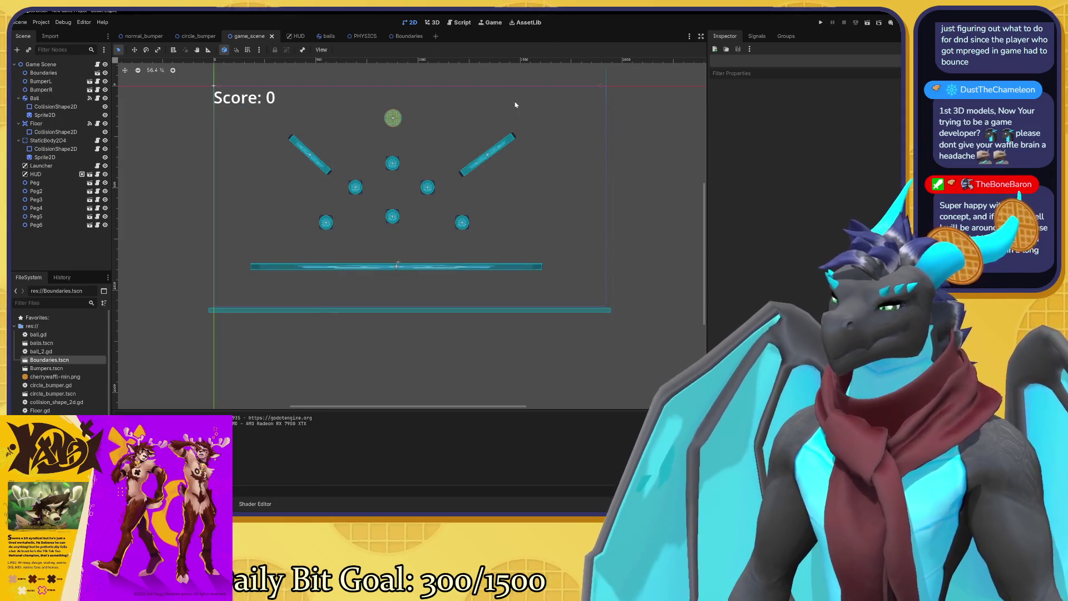
pyautogui.press('F5')
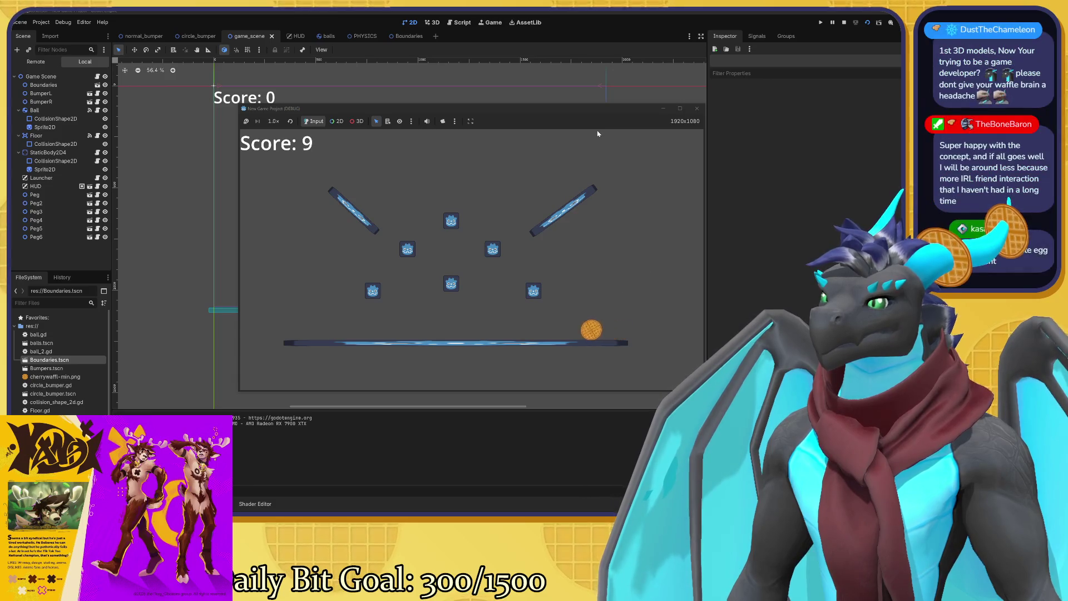
pyautogui.click(697, 108)
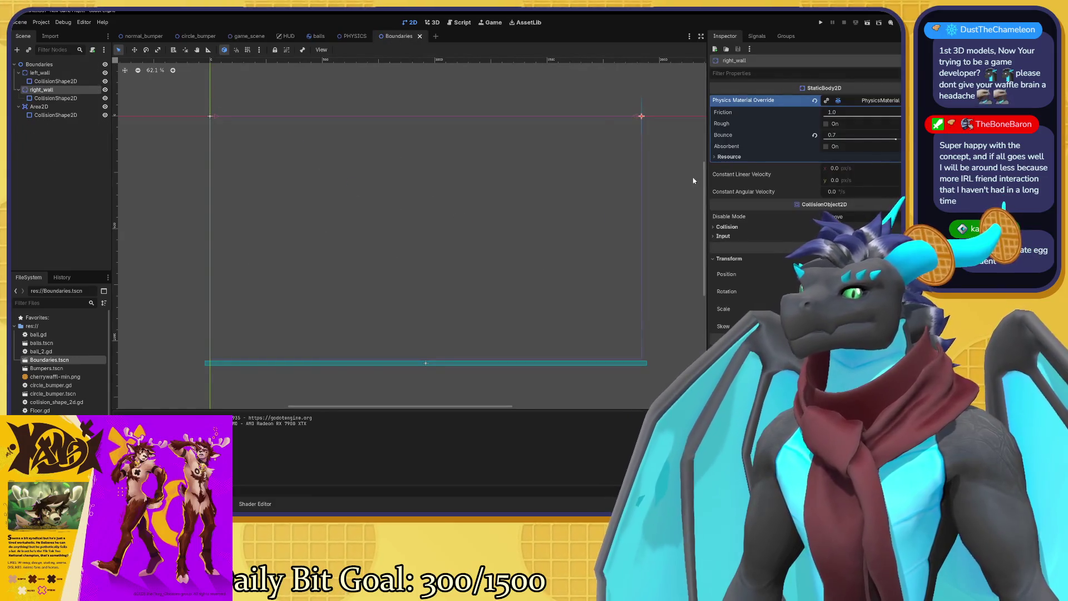
# Lower right_wall's Bounce to 0.49 and save the Boundaries scene.
pyautogui.moveTo(873, 141); pyautogui.dragTo(860, 139)
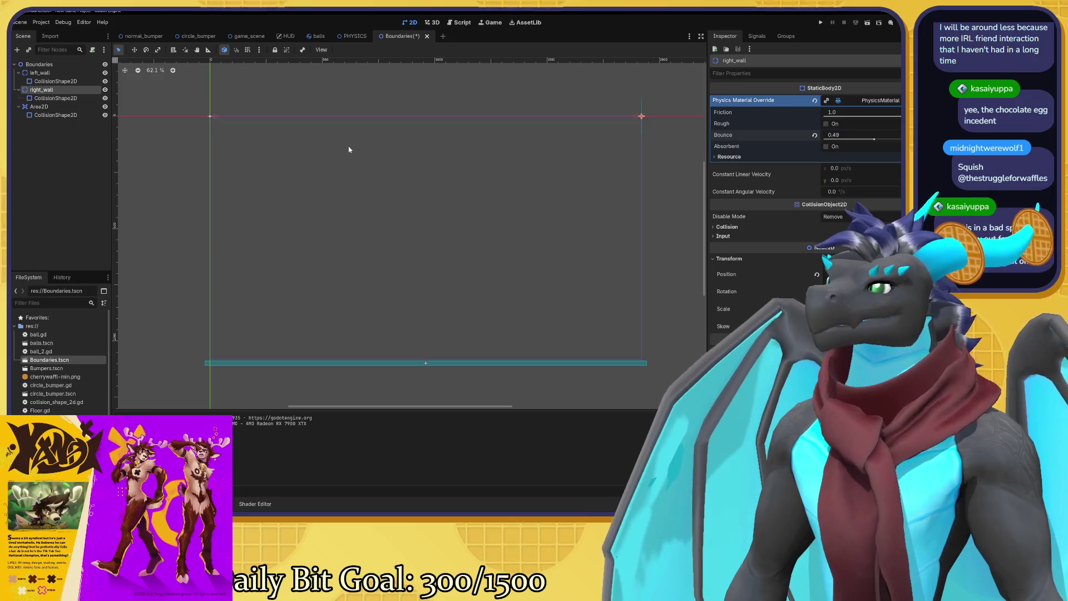
pyautogui.hotkey('ctrl', 's')
pyautogui.click(244, 36)
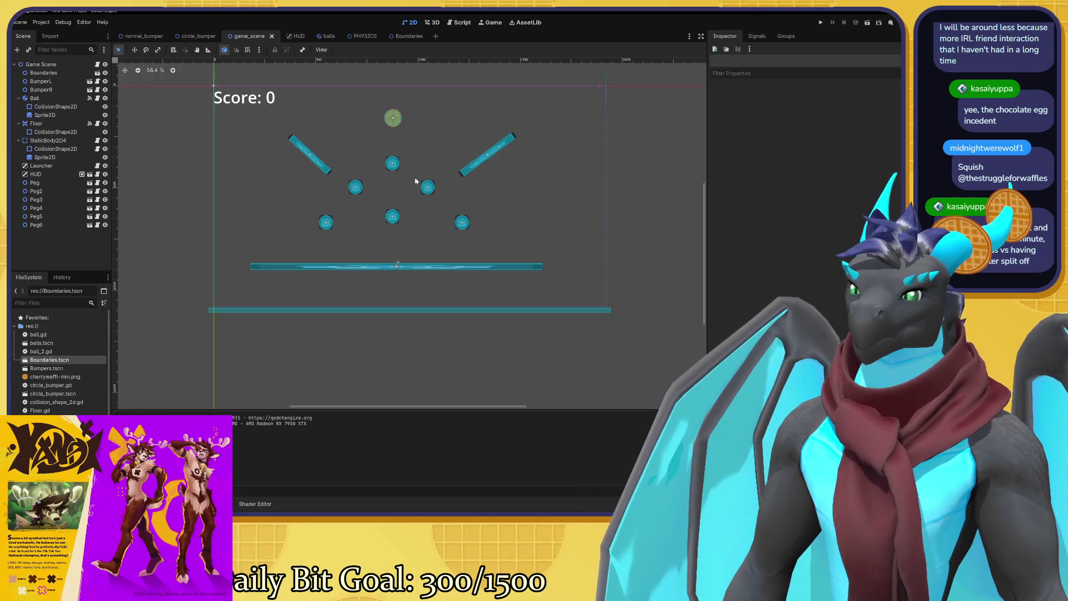
# Playtest the game scene with F6 until the score reaches 19, then close the game.
pyautogui.moveTo(448, 186); pyautogui.dragTo(429, 195)
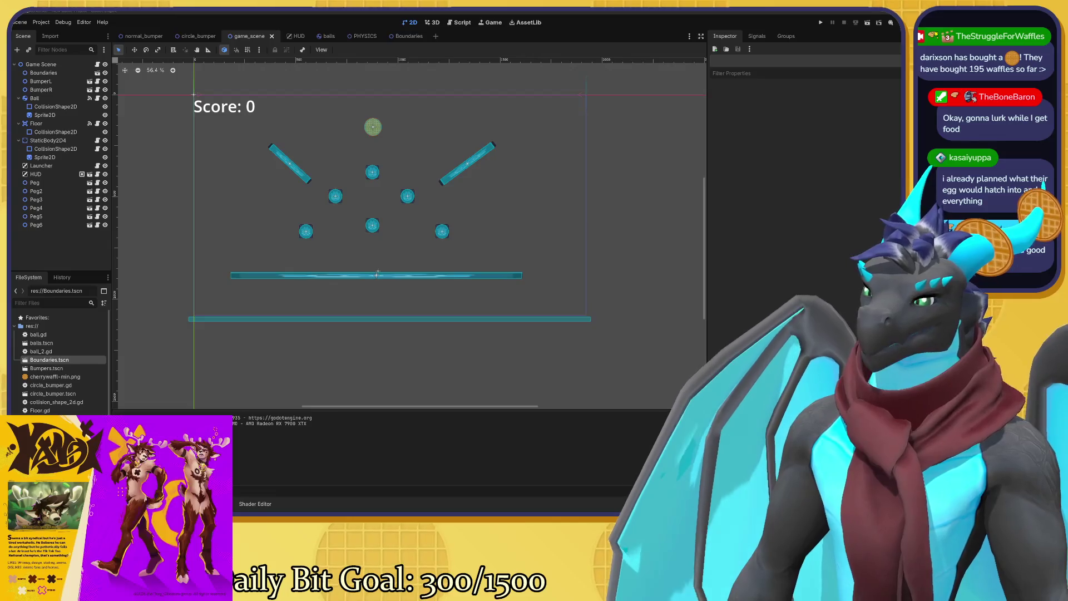
pyautogui.moveTo(444, 227)
pyautogui.mouseDown()
pyautogui.moveTo(465, 265)
pyautogui.moveTo(486, 253)
pyautogui.moveTo(469, 236)
pyautogui.mouseUp()
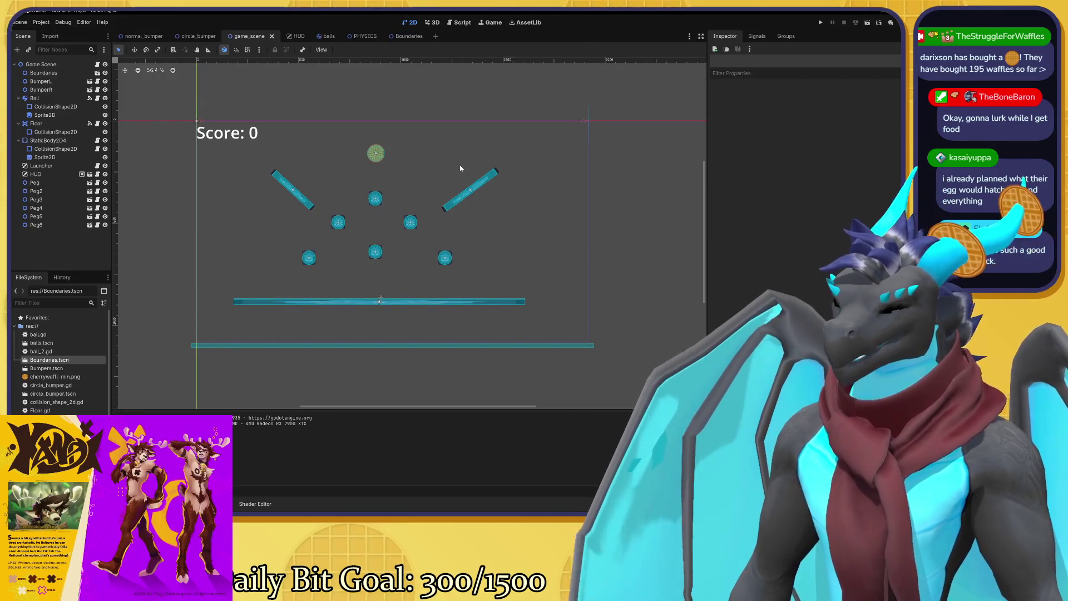
pyautogui.press('F6')
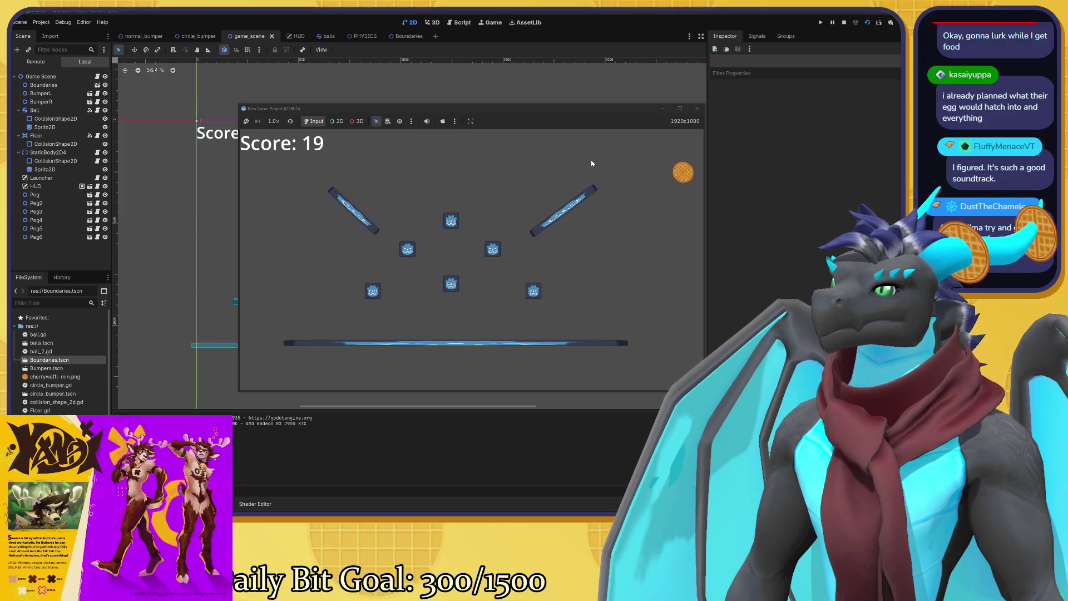
pyautogui.click(698, 108)
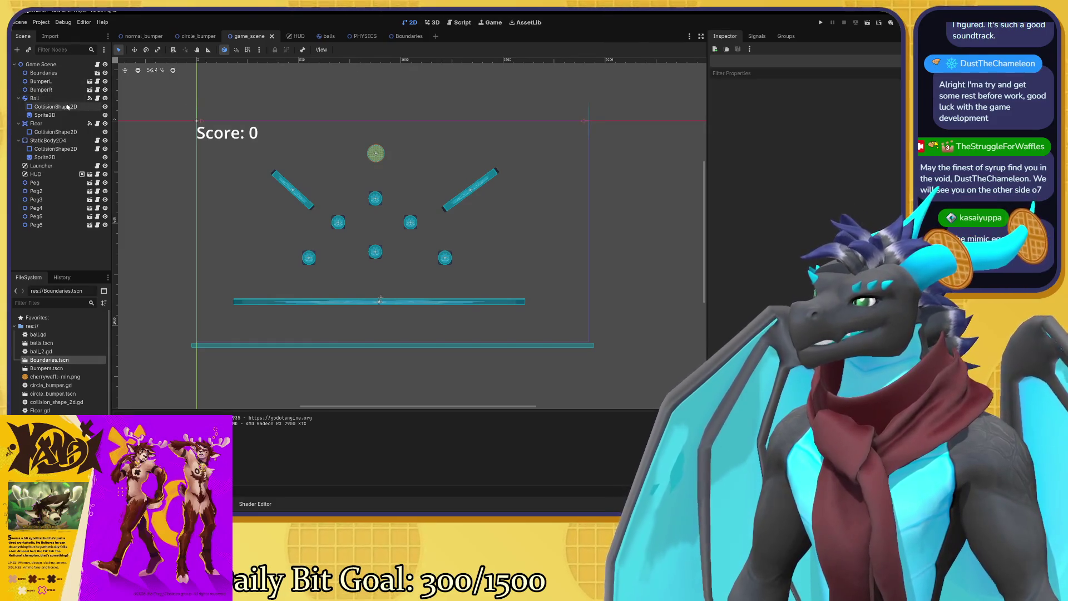
pyautogui.click(54, 124)
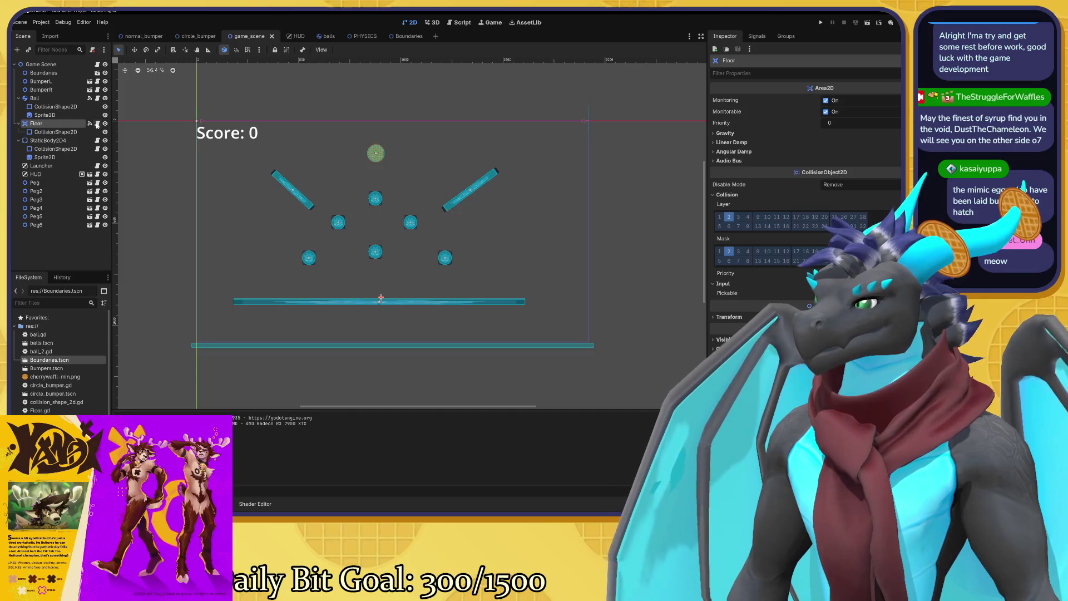
# Select the StaticBody2D4 bucket and open its static_body_2d_4.gd script.
pyautogui.click(76, 139)
pyautogui.click(69, 123)
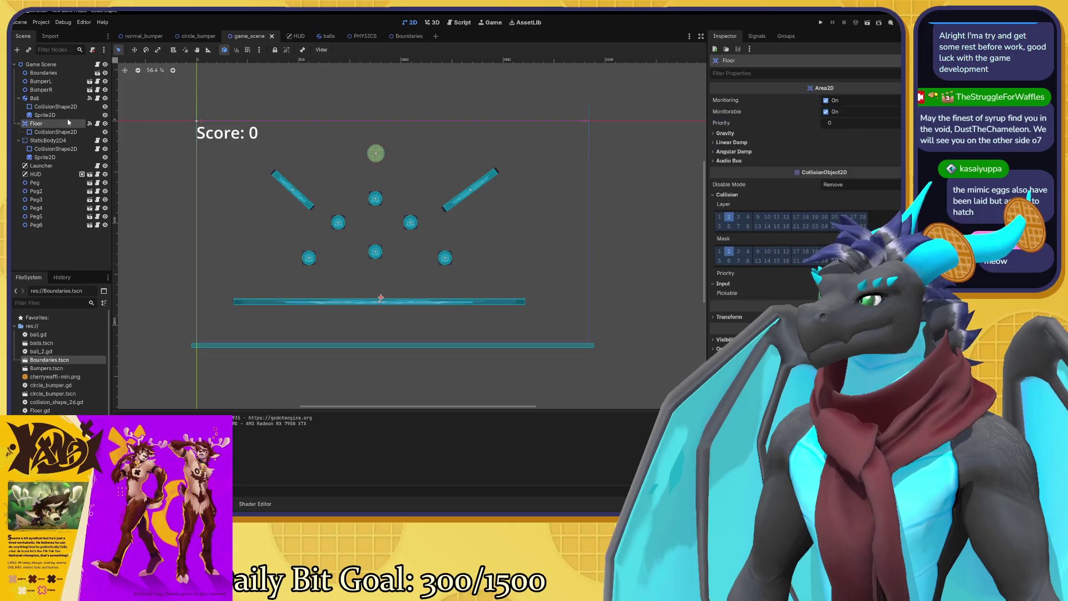
pyautogui.click(78, 141)
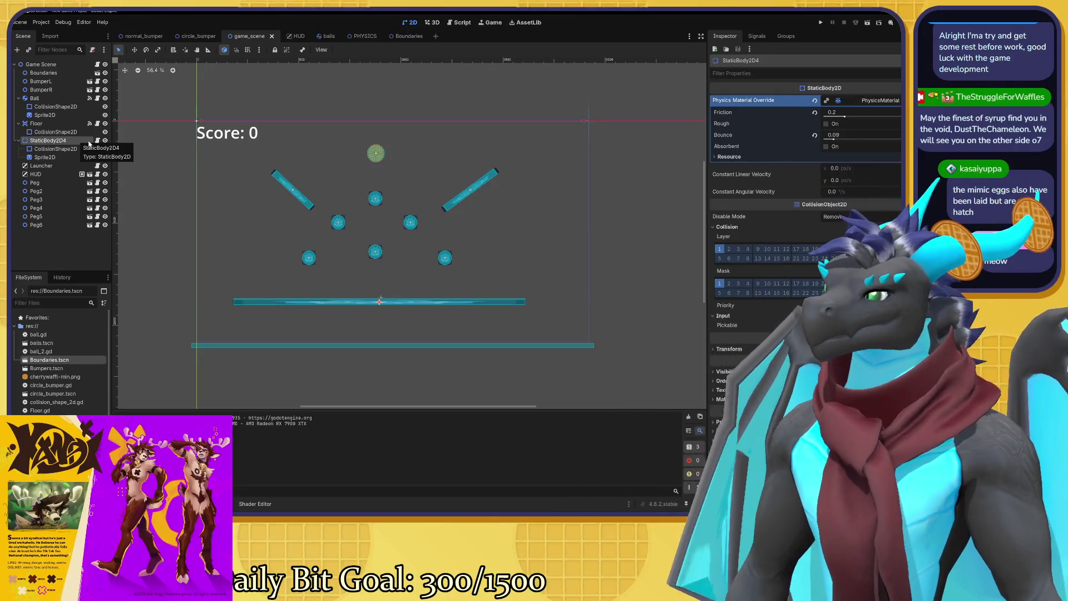
pyautogui.click(98, 141)
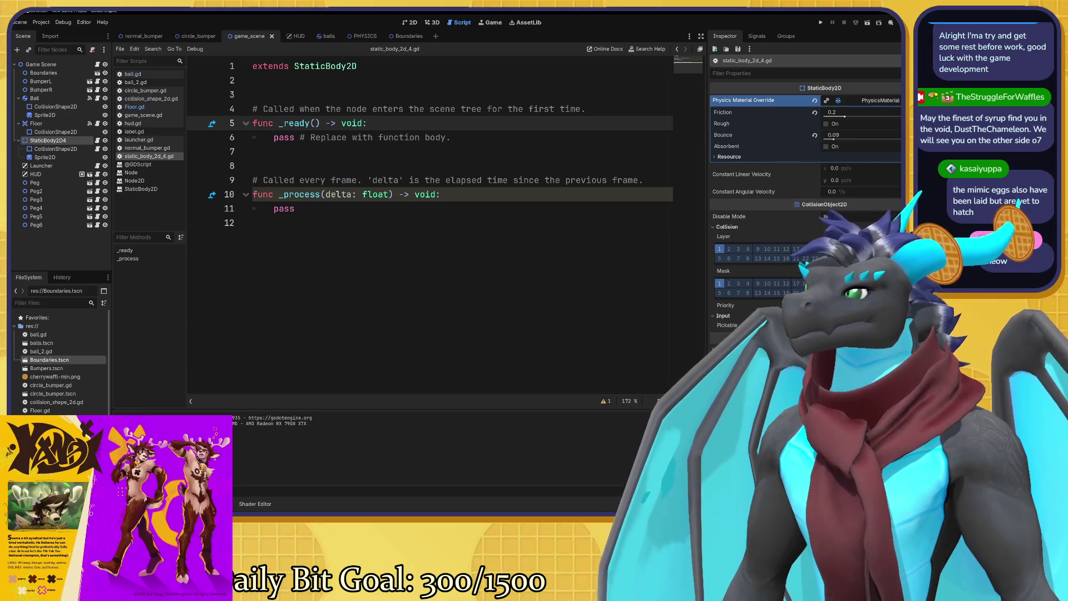
# Rename the StaticBody2D4 node in the Scene dock to 'Bucket'.
pyautogui.click(441, 195)
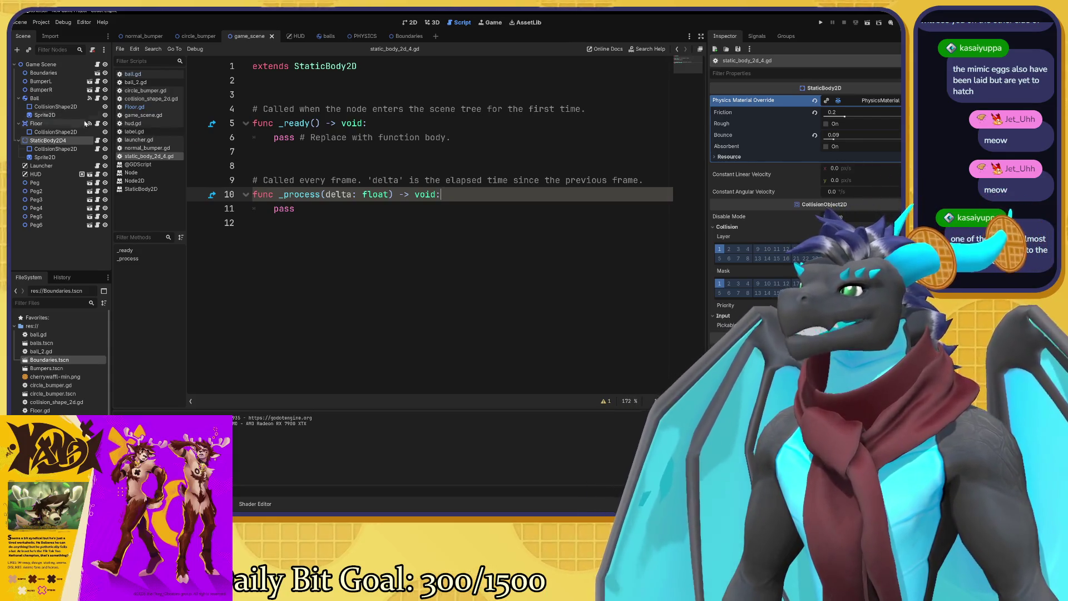
pyautogui.rightClick(70, 142)
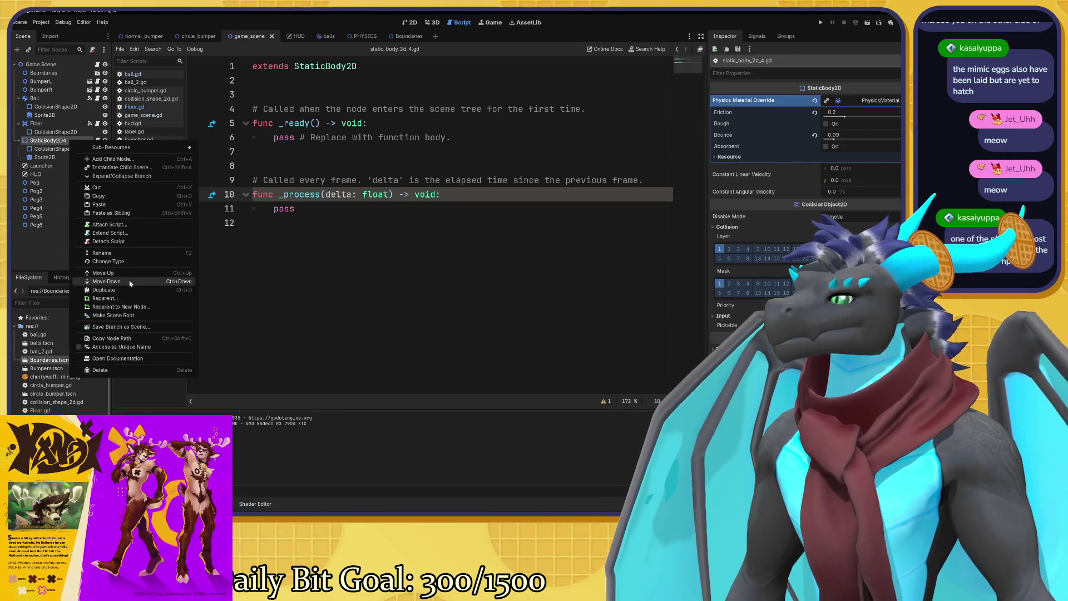
pyautogui.click(122, 255)
pyautogui.write('Bucket')
pyautogui.press('Return')
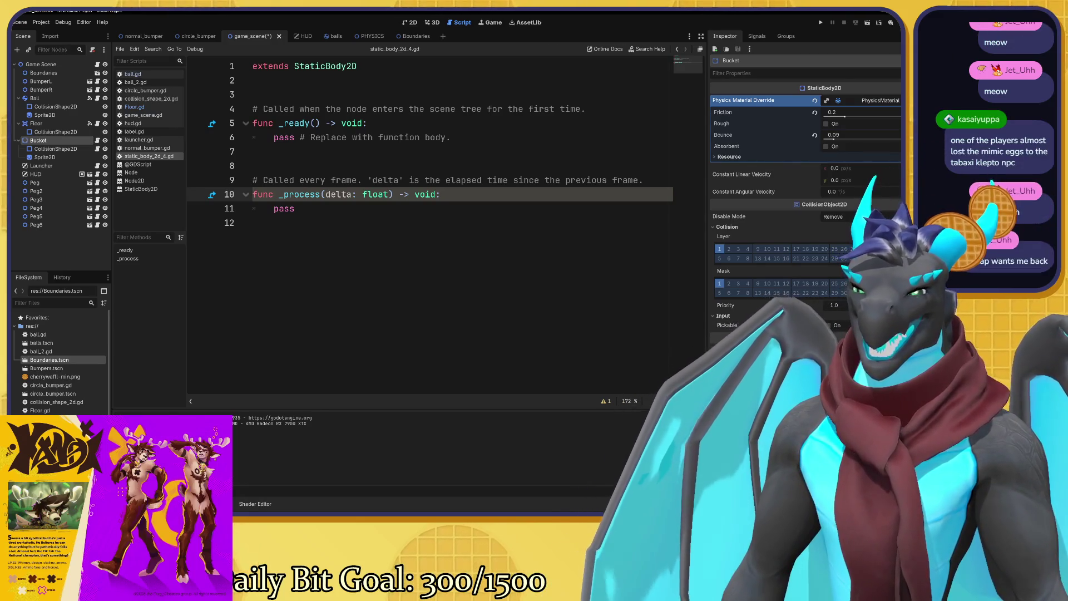
# Search the Godot docs for 'movement' and open the Vector math movement section.
pyautogui.hotkey('alt', 'Tab')
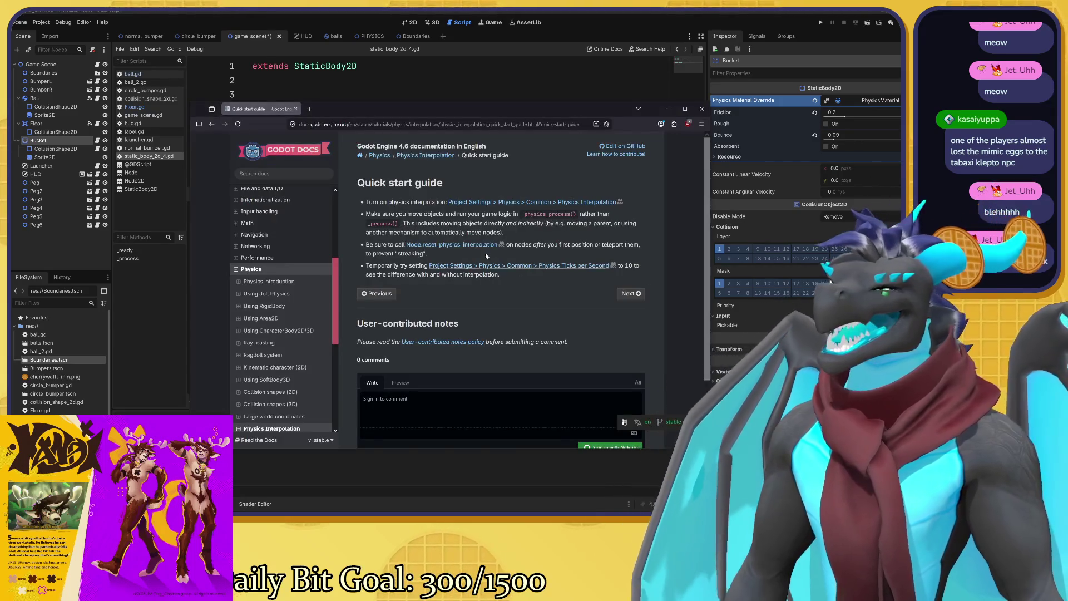
pyautogui.scroll(3, 301, 288)
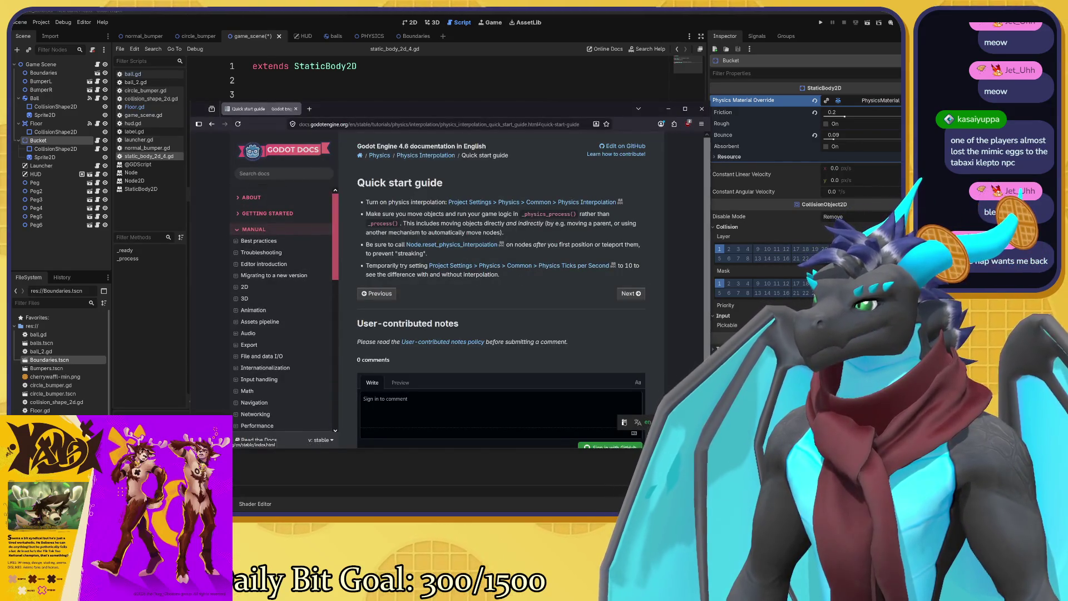
pyautogui.click(284, 173)
pyautogui.write('movement')
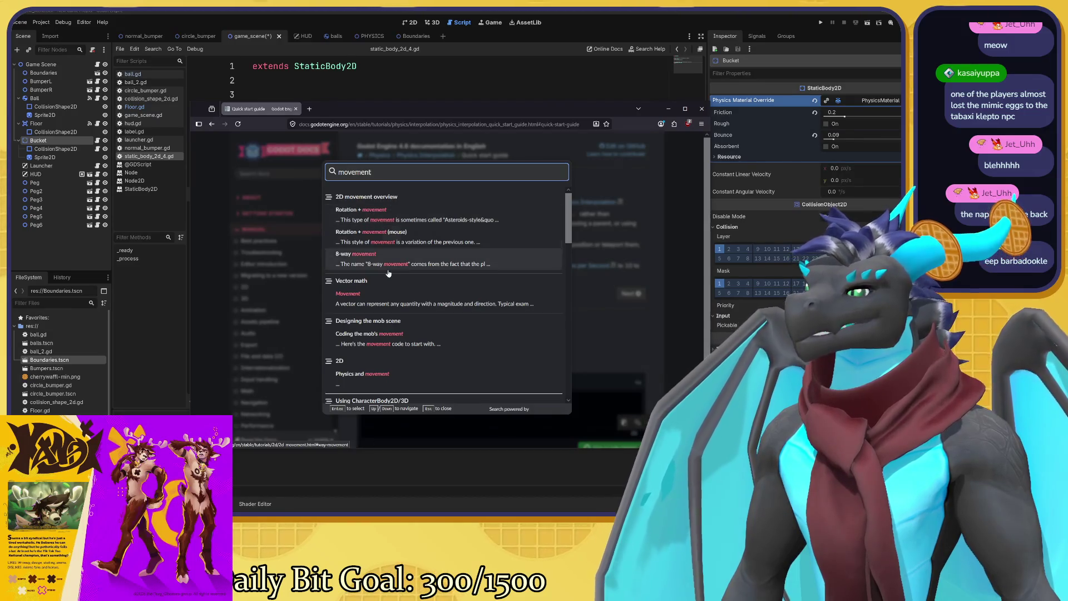
pyautogui.click(398, 294)
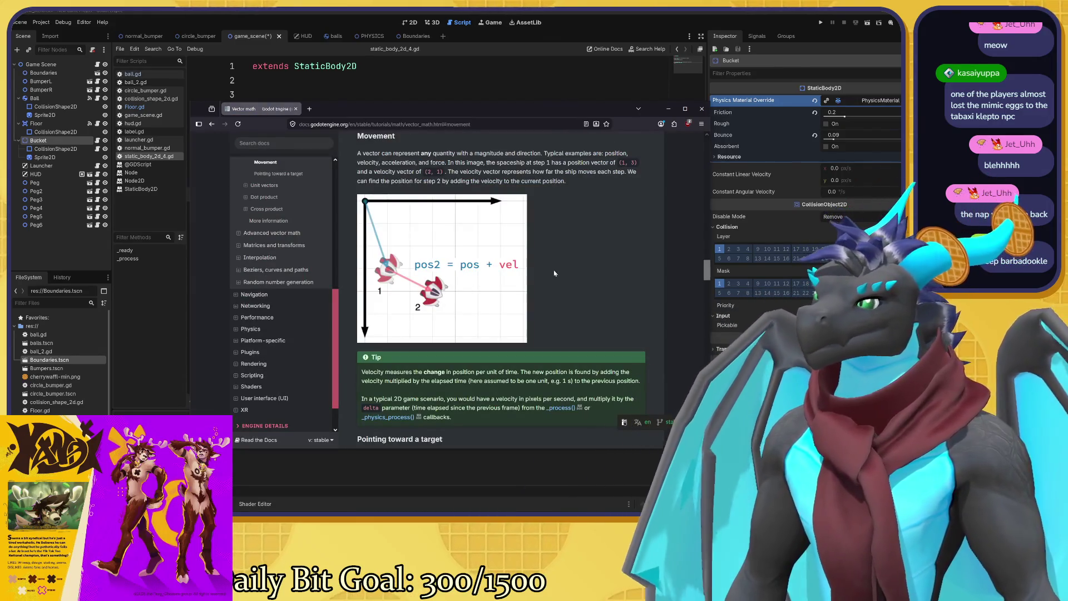
# Read the Vector math page from practical applications through to cross products.
pyautogui.scroll(4, 552, 273)
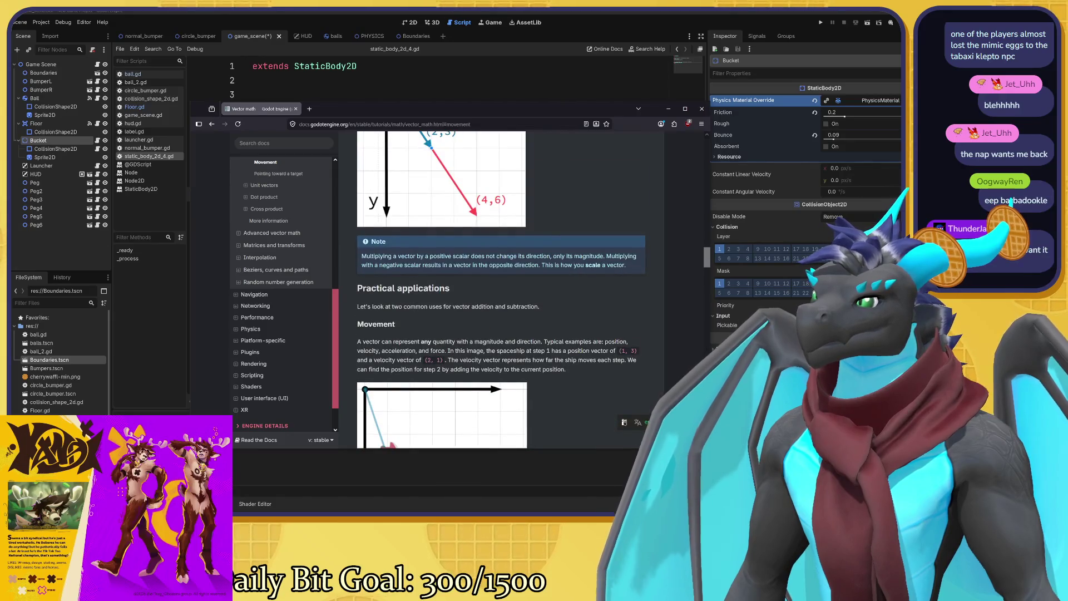
pyautogui.scroll(-2, 501, 289)
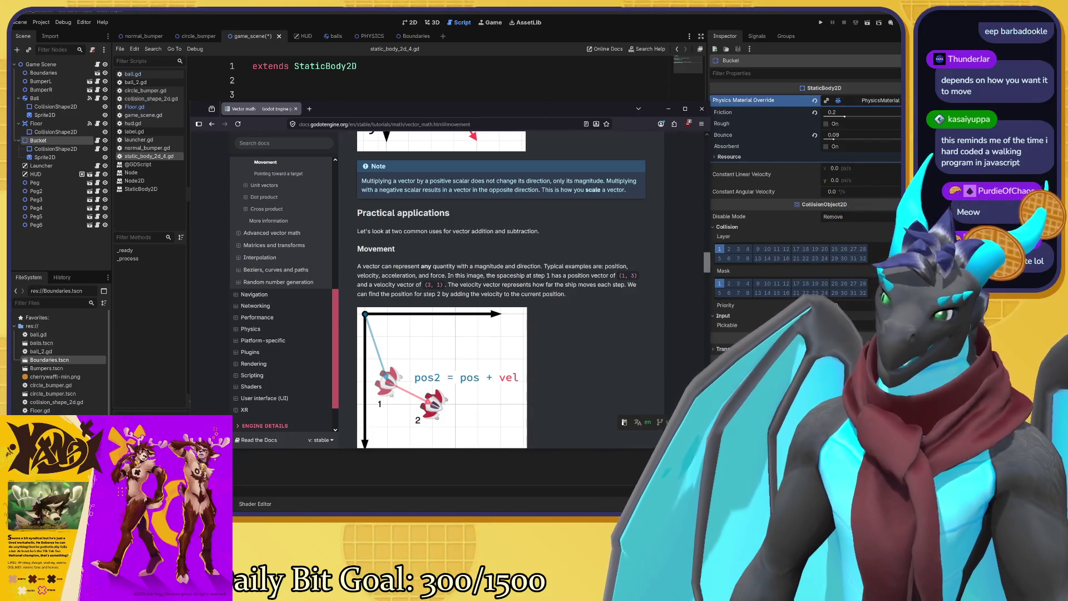
pyautogui.scroll(-2, 563, 275)
pyautogui.scroll(-2, 562, 275)
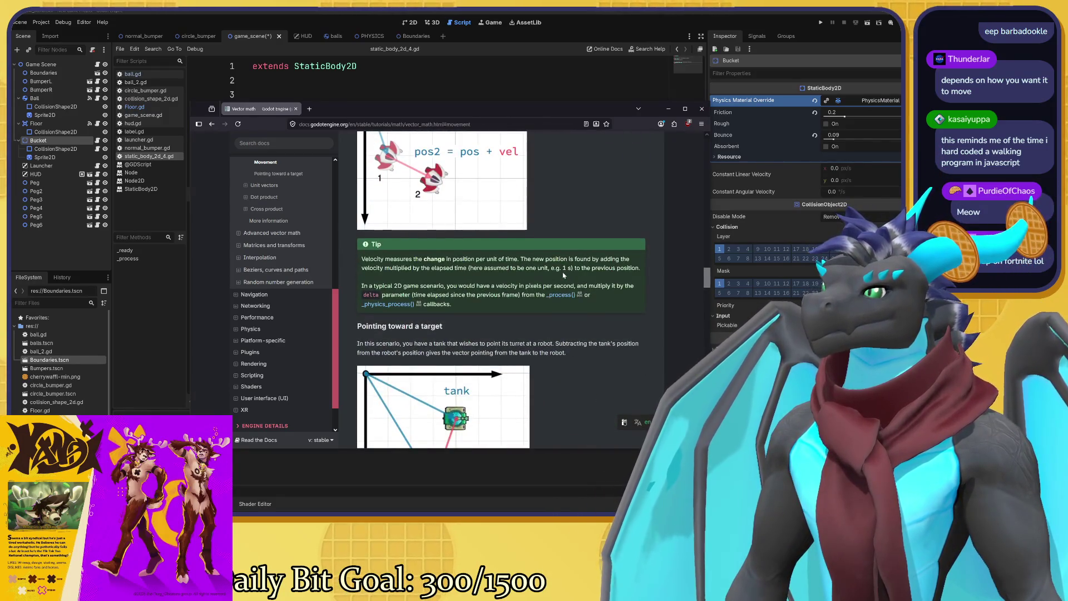
pyautogui.scroll(-2, 563, 275)
pyautogui.scroll(1, 563, 275)
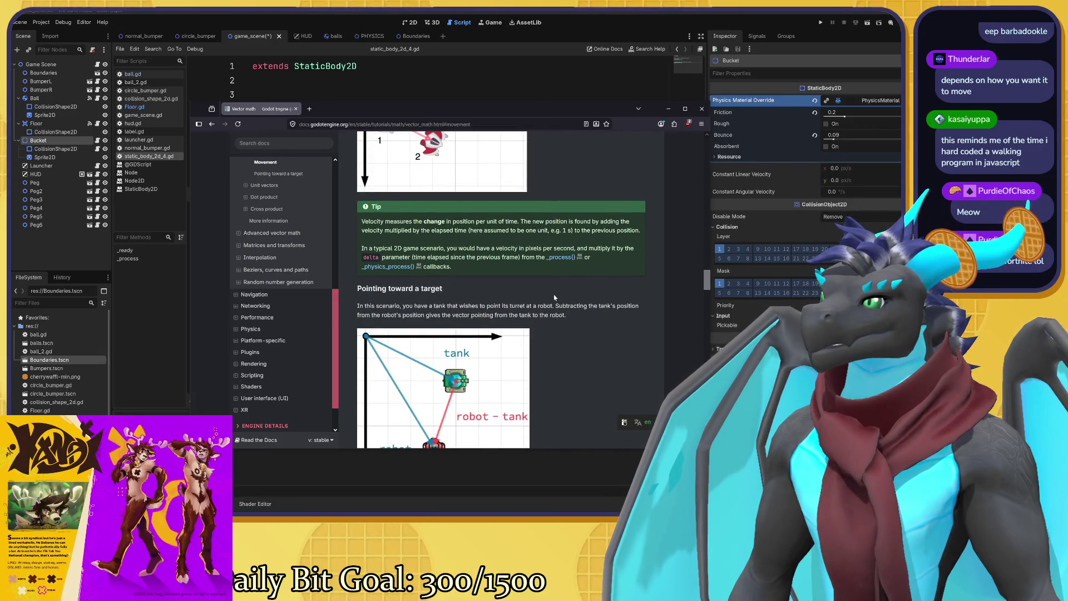
pyautogui.scroll(-2, 554, 298)
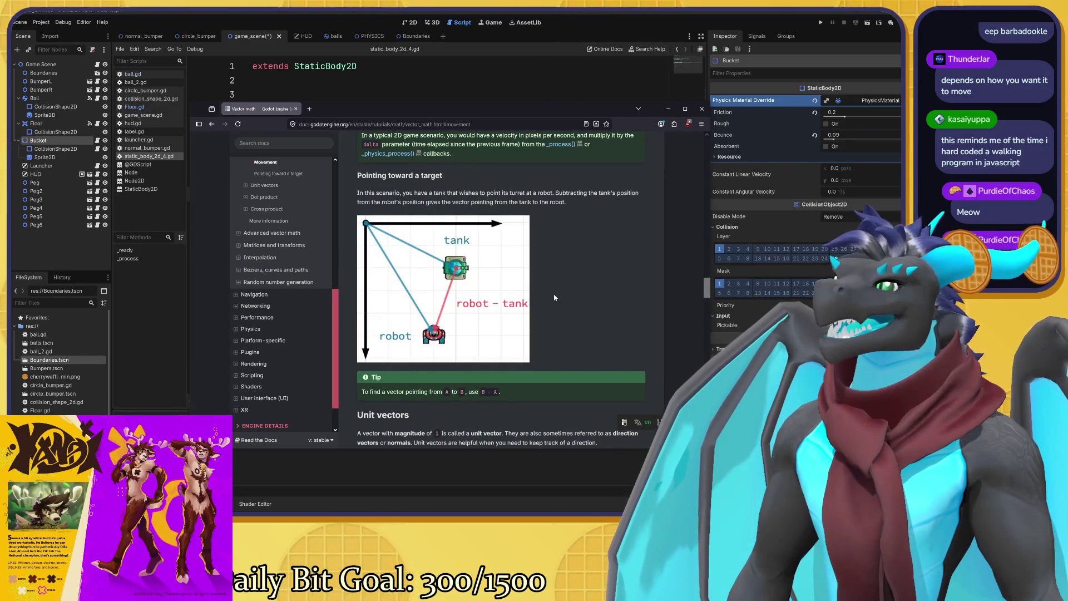
pyautogui.scroll(-8, 554, 298)
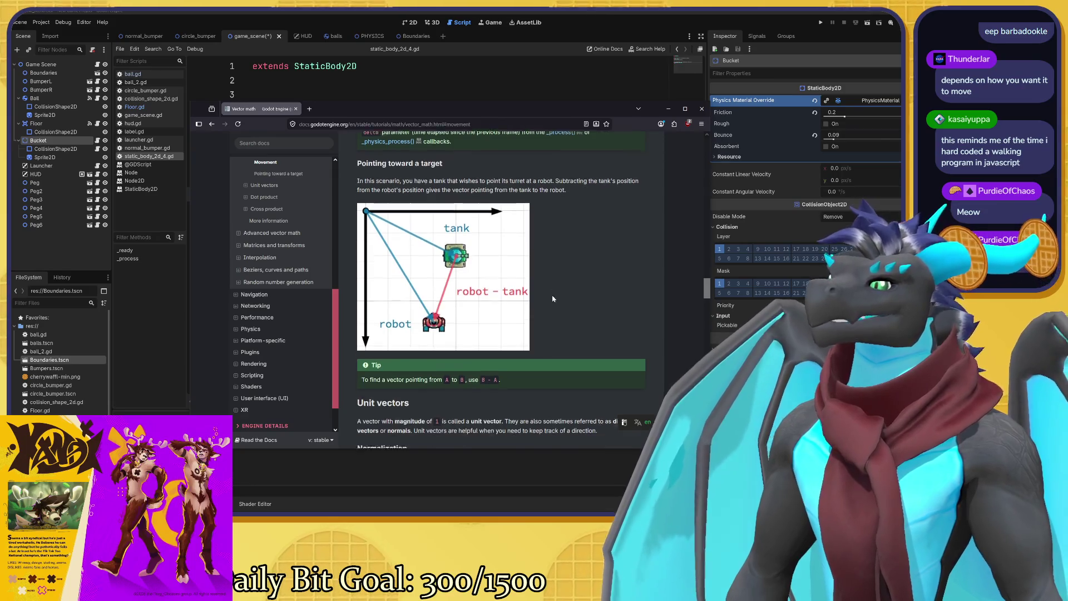
pyautogui.scroll(-2, 537, 301)
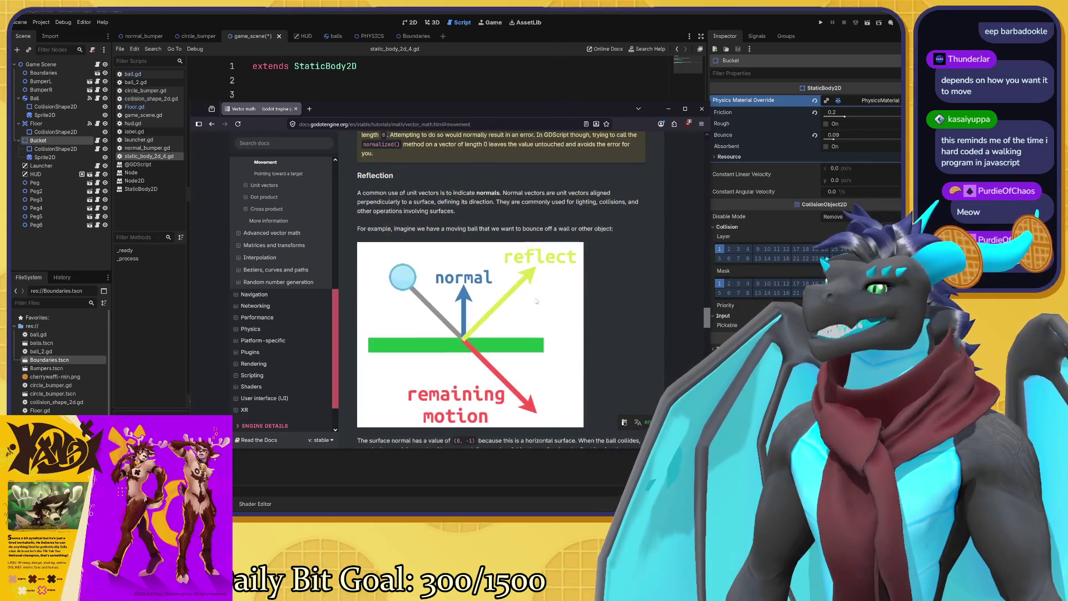
pyautogui.scroll(-4, 535, 300)
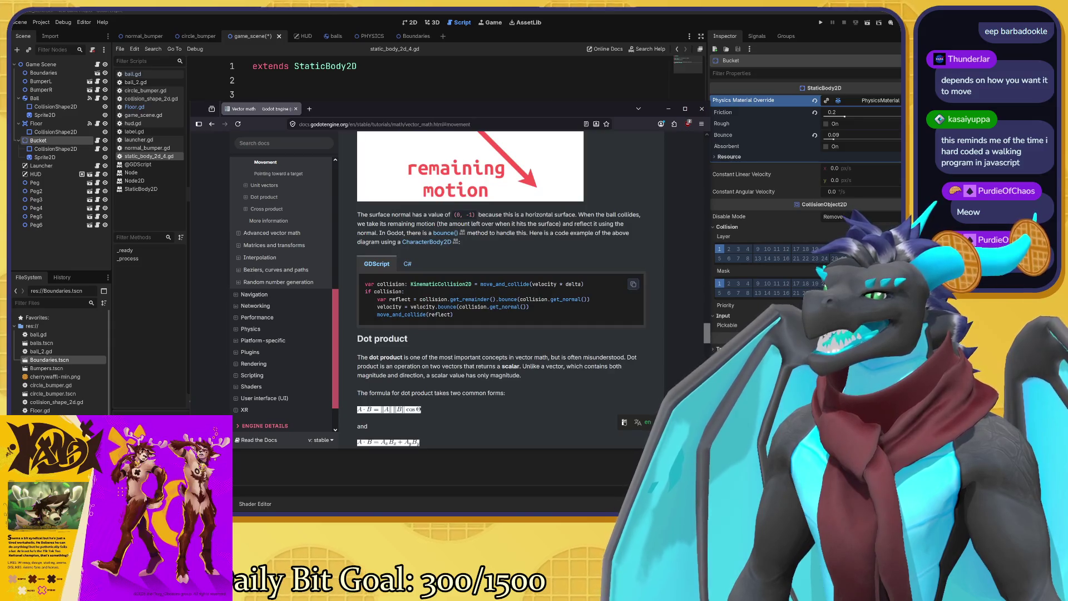
pyautogui.scroll(-3, 501, 289)
pyautogui.scroll(-4, 501, 290)
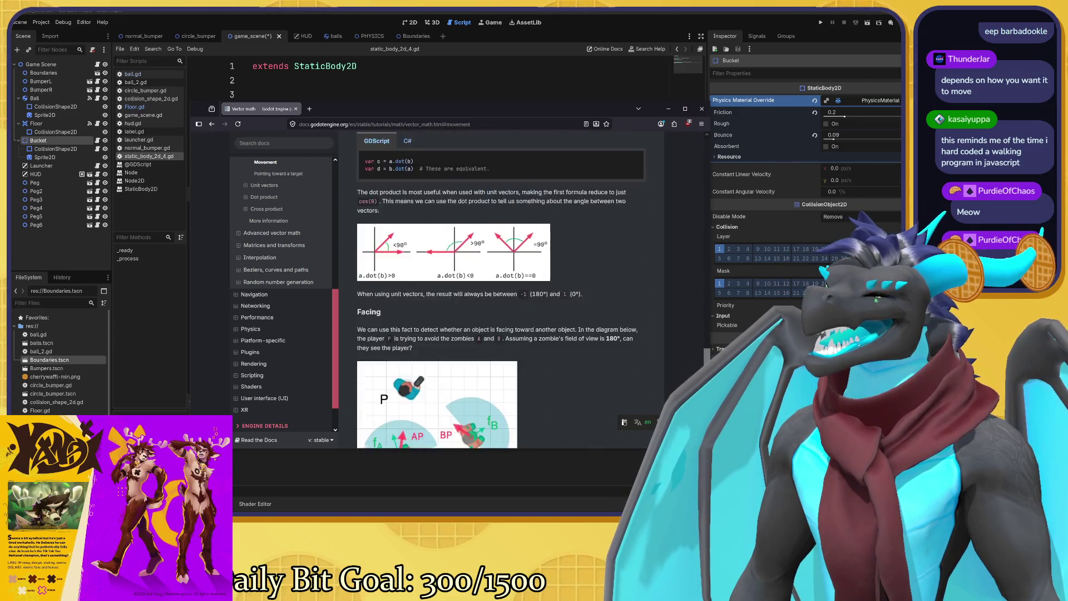
pyautogui.scroll(-4, 501, 289)
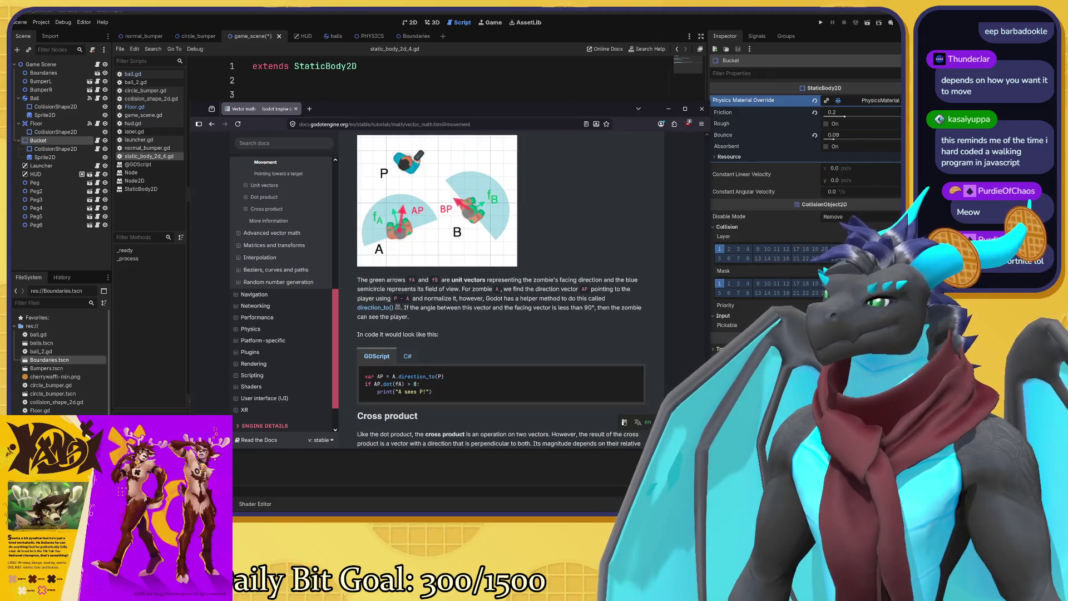
pyautogui.scroll(-5, 535, 300)
pyautogui.scroll(-3, 535, 301)
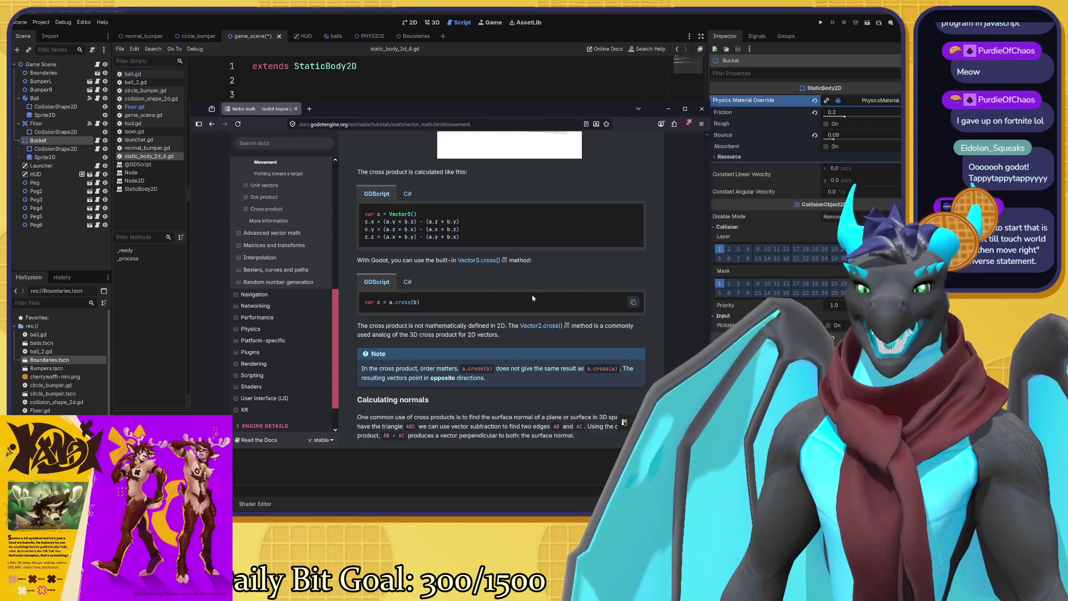
pyautogui.scroll(-2, 511, 287)
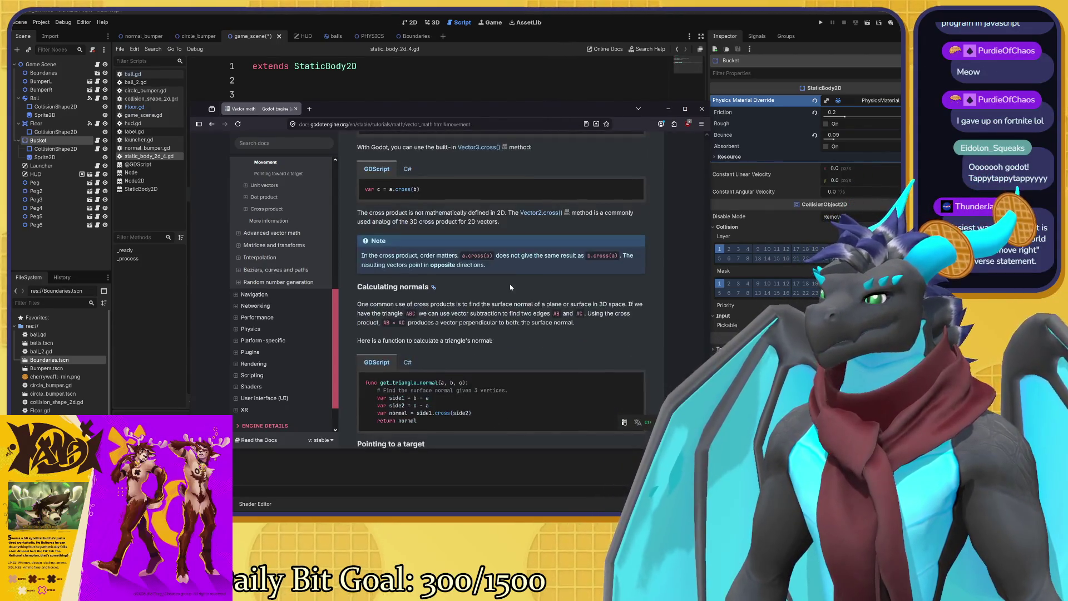
pyautogui.scroll(5, 280, 167)
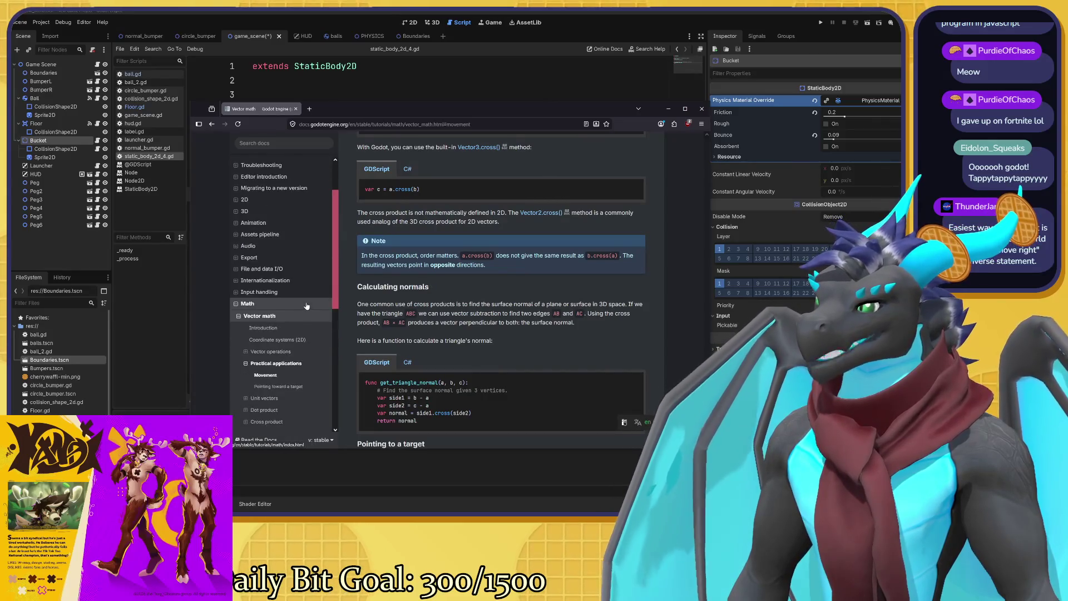
pyautogui.click(280, 146)
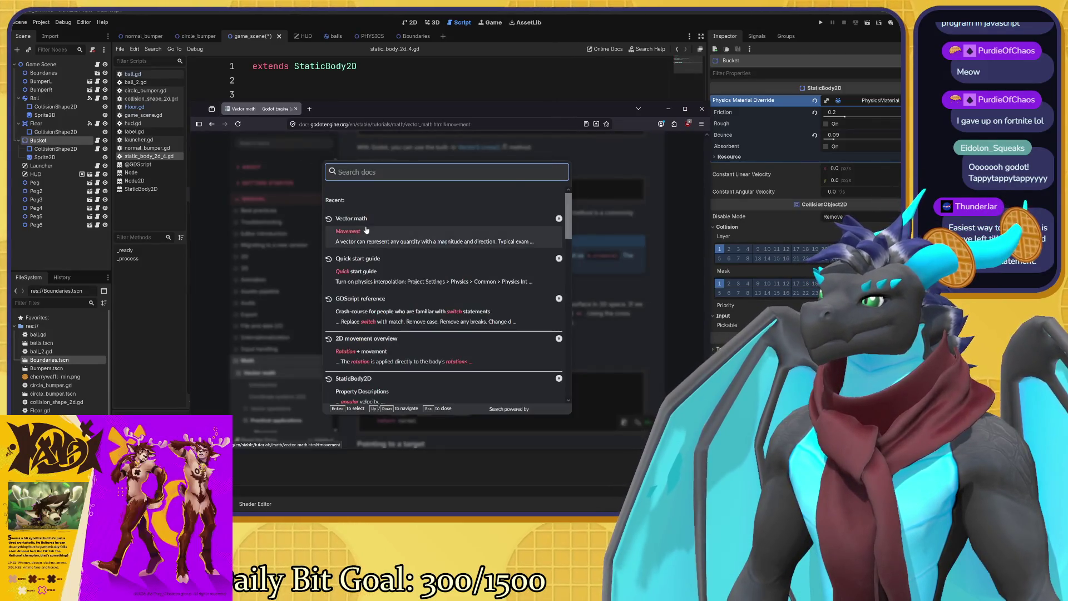
# Search the docs for 'movement' again and open the 2D movement overview page.
pyautogui.write('mov')
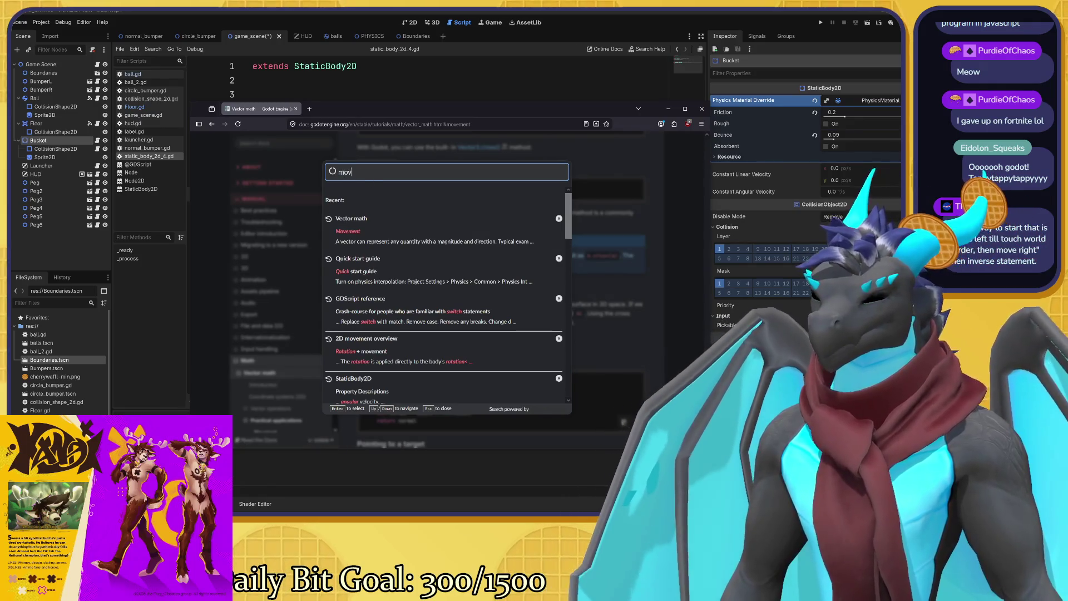
pyautogui.write('ement')
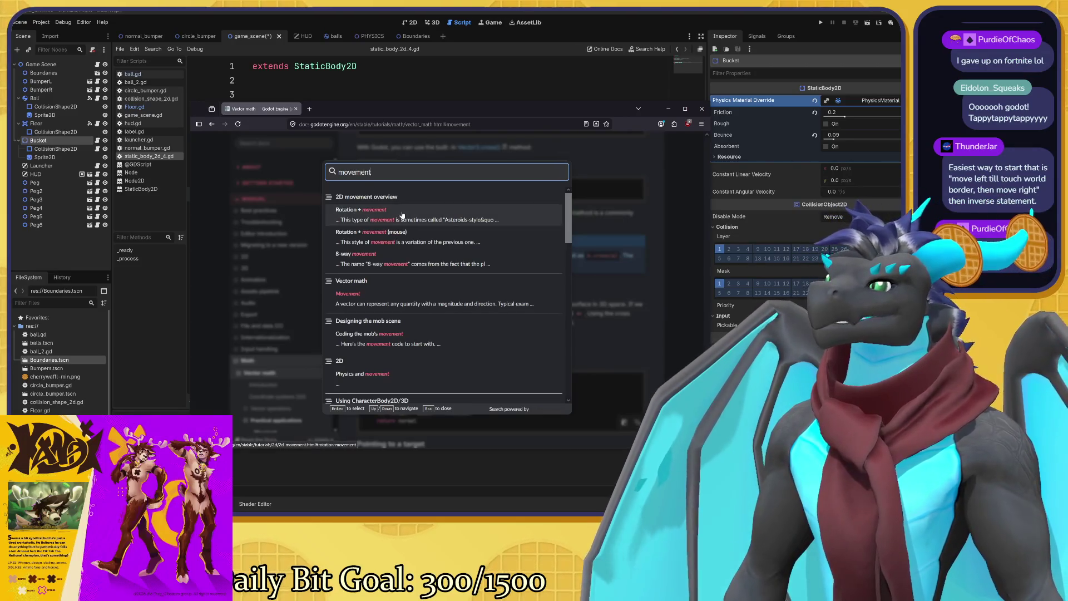
pyautogui.click(402, 215)
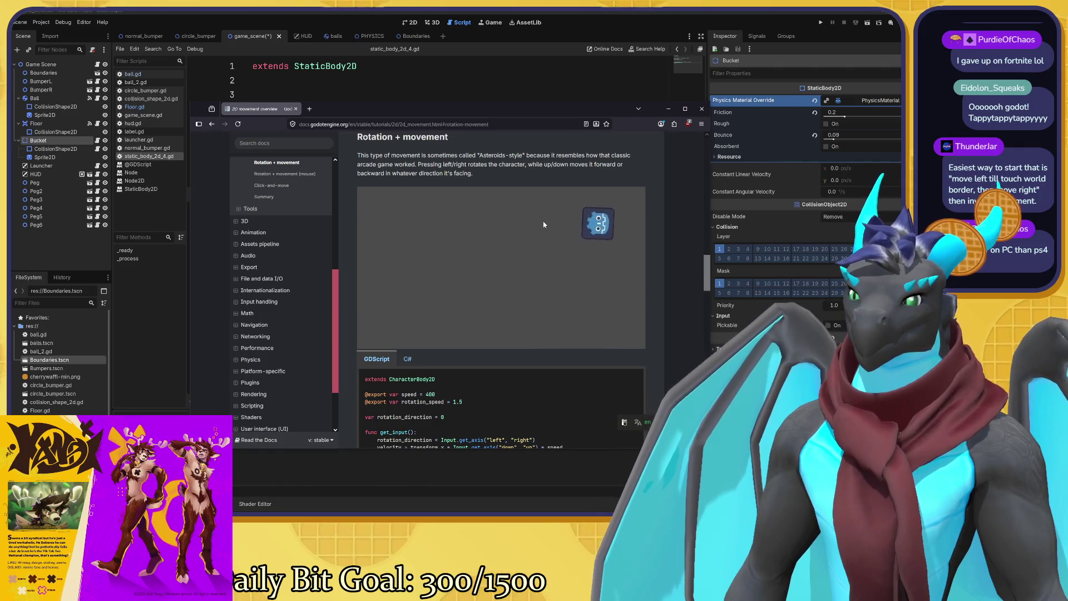
pyautogui.moveTo(608, 210)
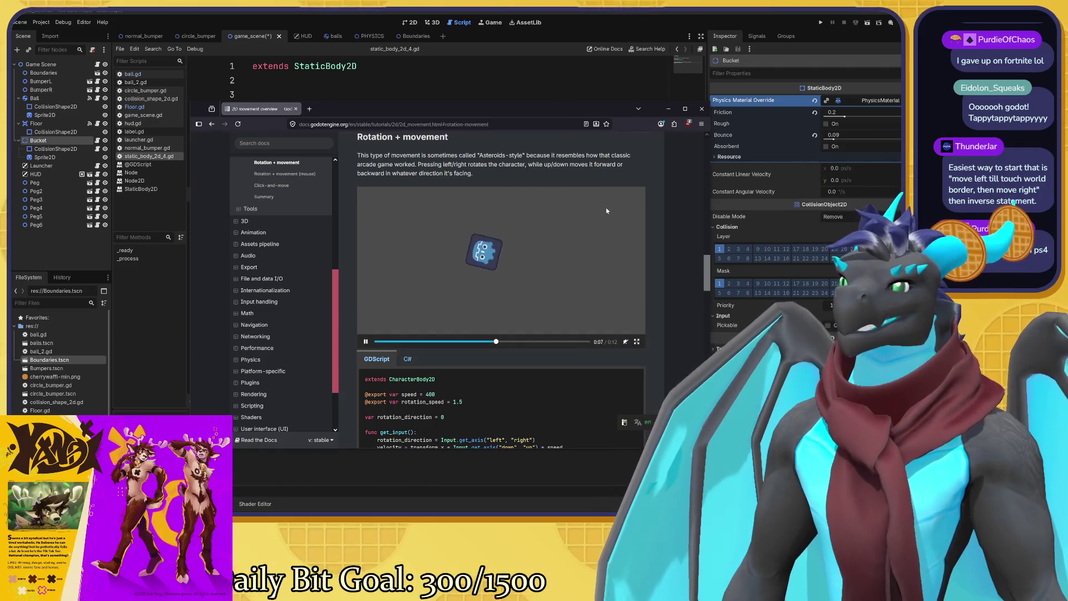
pyautogui.scroll(-3, 587, 220)
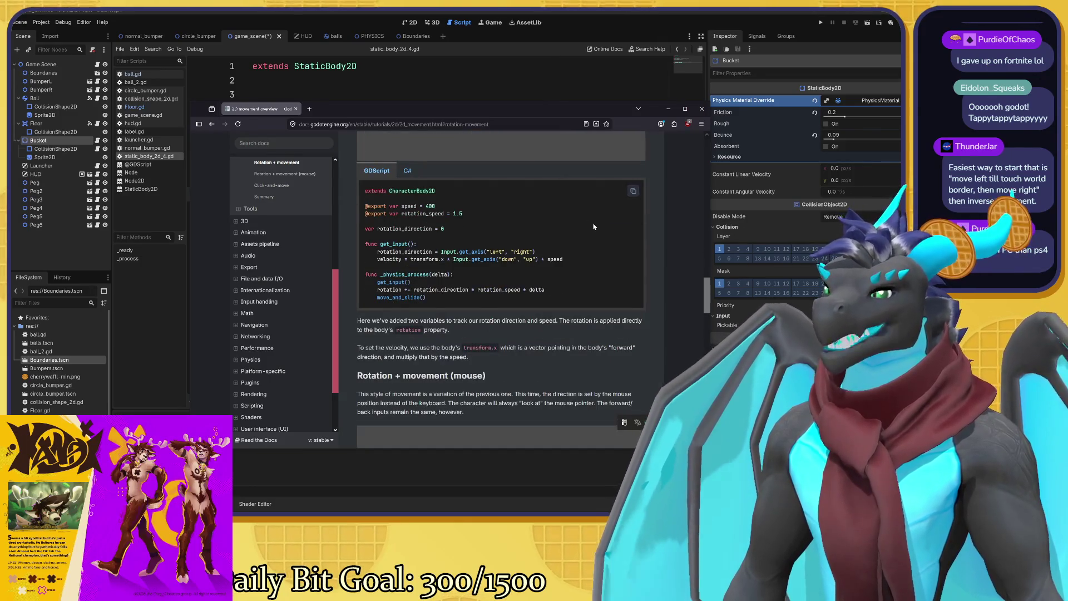
pyautogui.scroll(-1, 593, 227)
# Read the mouse-rotation and Click-and-move examples down to the Summary.
pyautogui.scroll(-8, 593, 227)
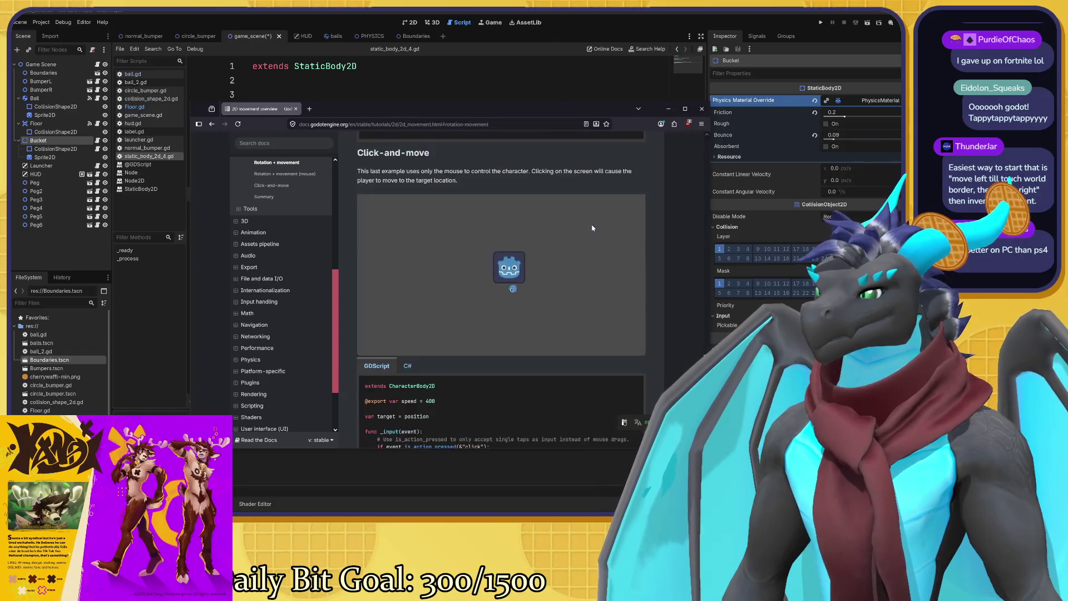
pyautogui.scroll(5, 592, 228)
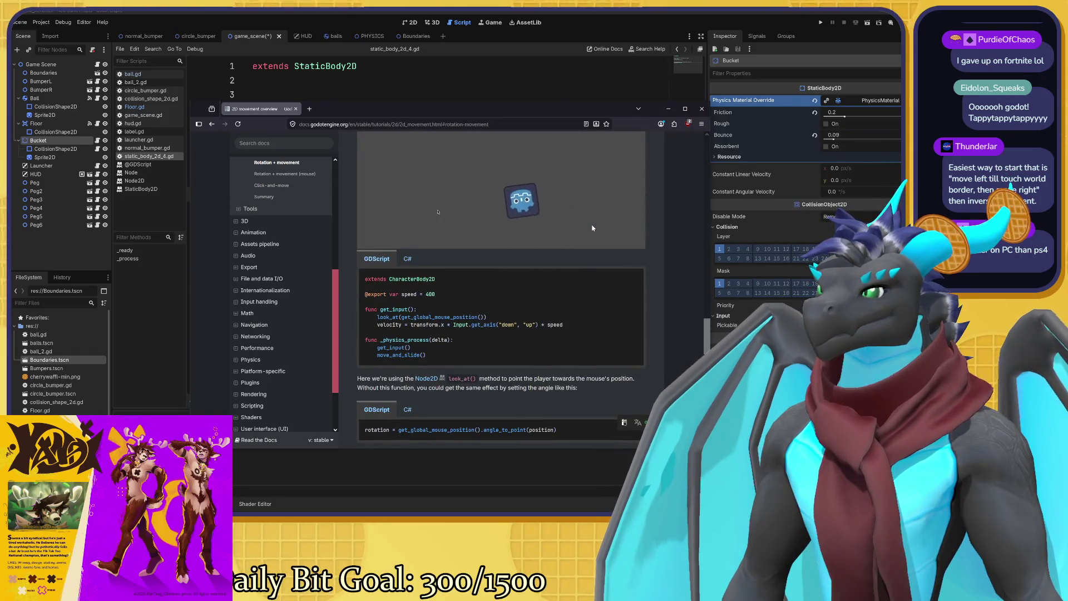
pyautogui.scroll(1, 592, 227)
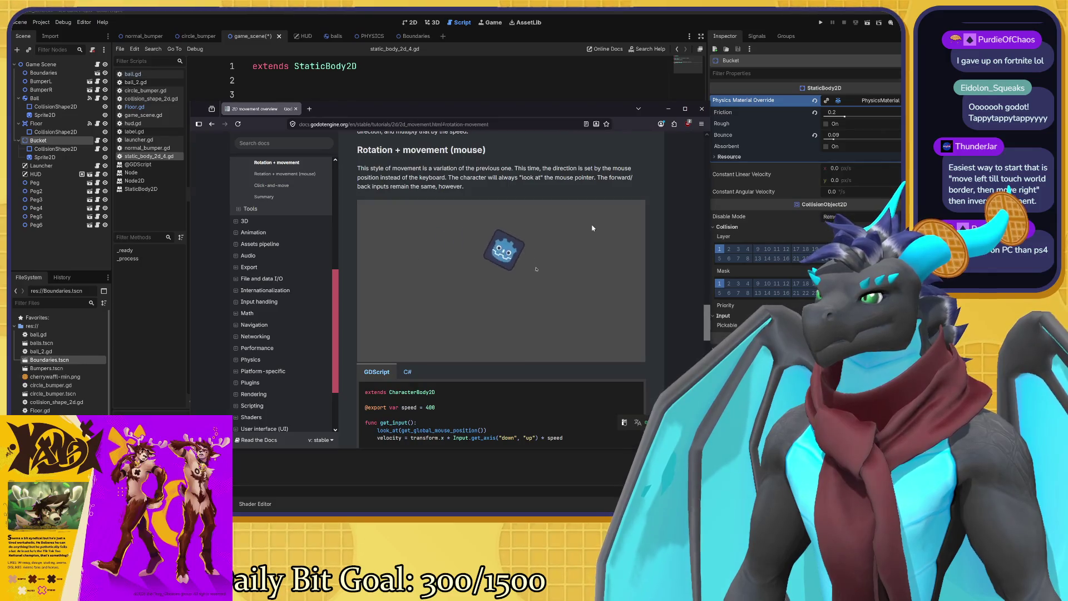
pyautogui.scroll(-3, 592, 227)
pyautogui.scroll(1, 592, 228)
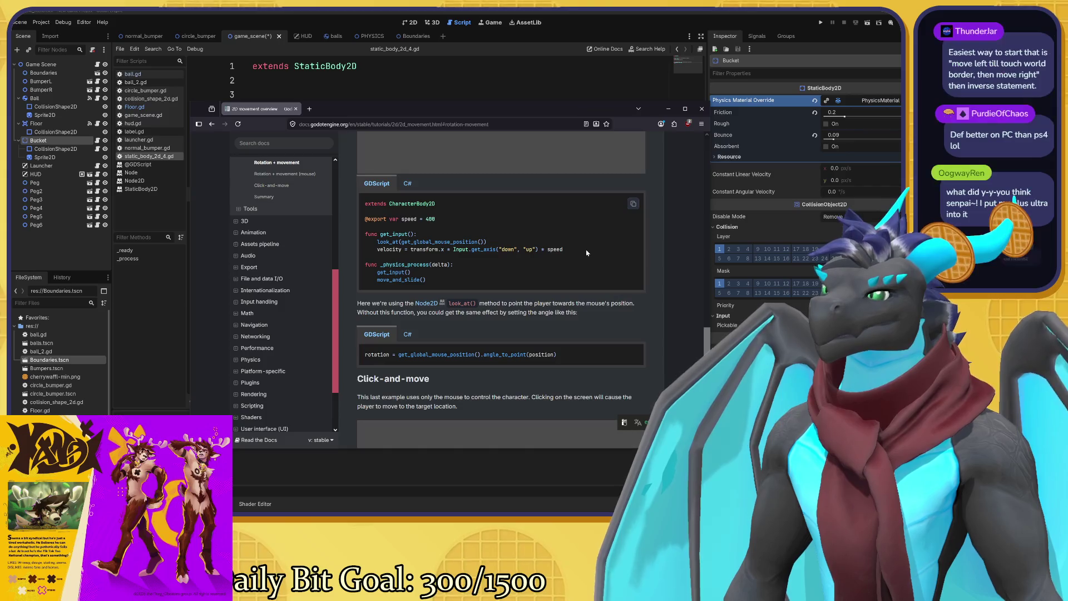
pyautogui.scroll(-4, 586, 254)
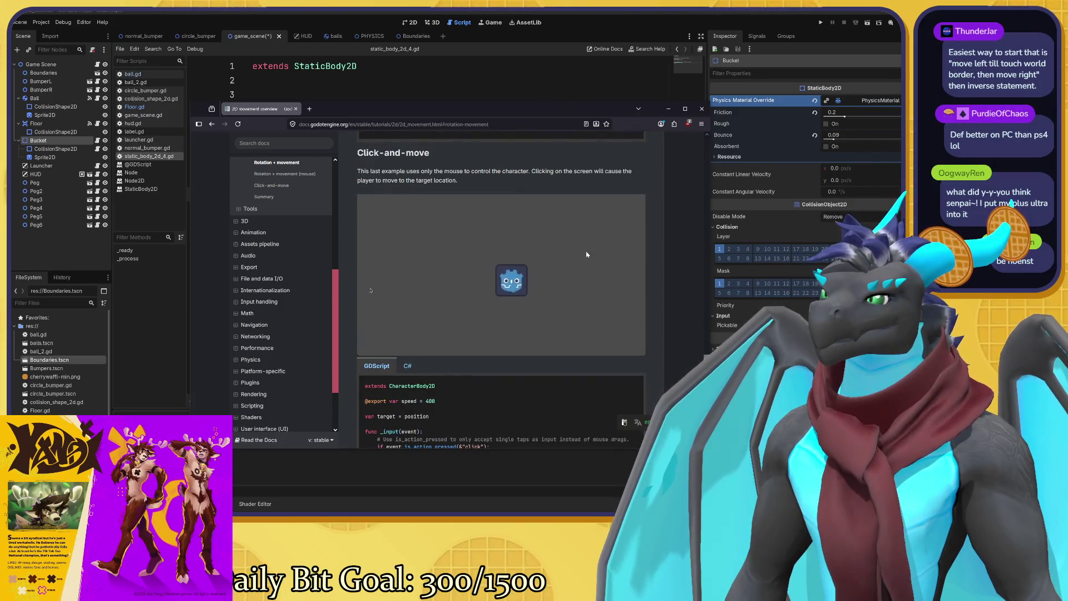
pyautogui.scroll(-8, 586, 254)
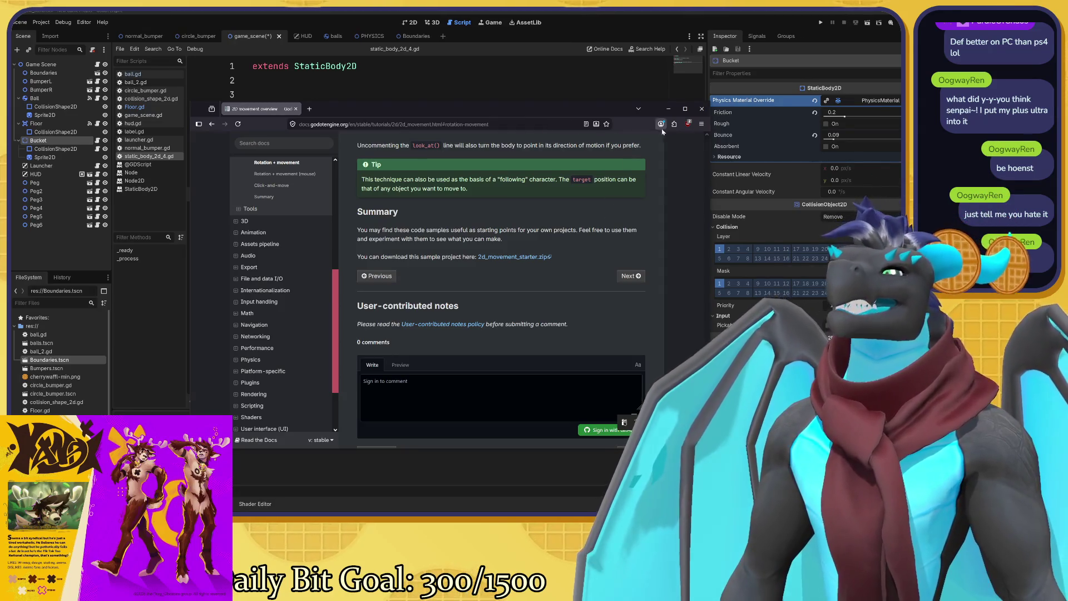
# Close the docs window, save the game scene, and bring up the waffles_.png image.
pyautogui.click(697, 114)
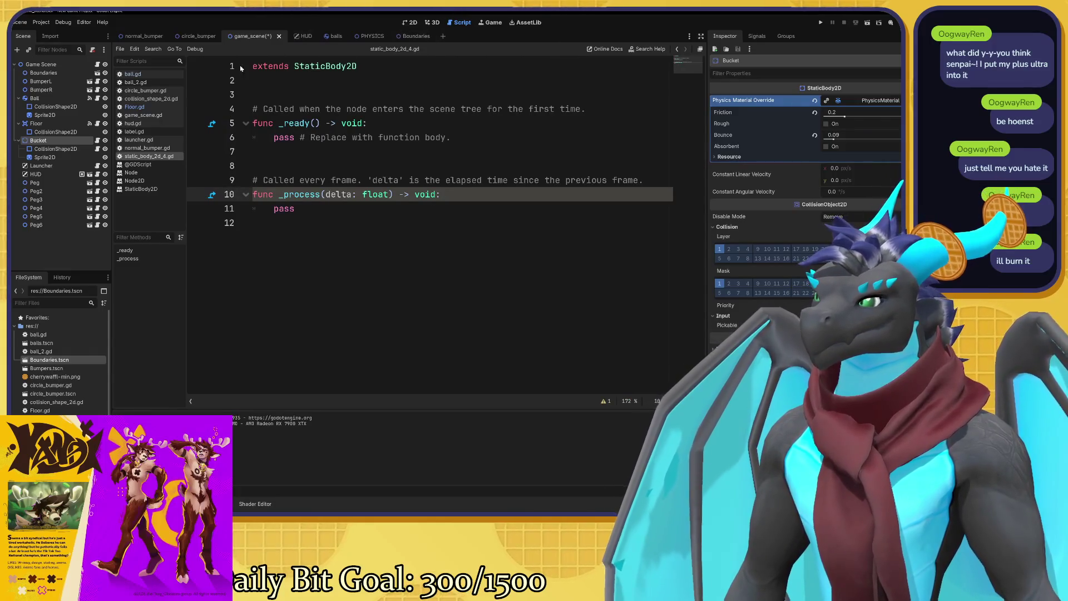
pyautogui.hotkey('ctrl', 's')
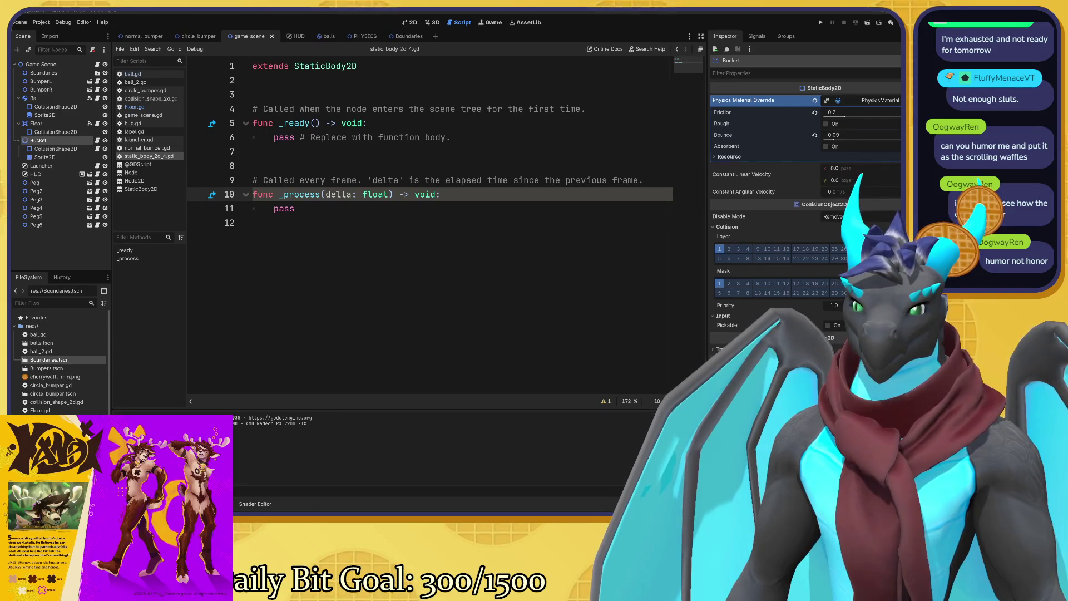
pyautogui.hotkey('alt', 'Tab')
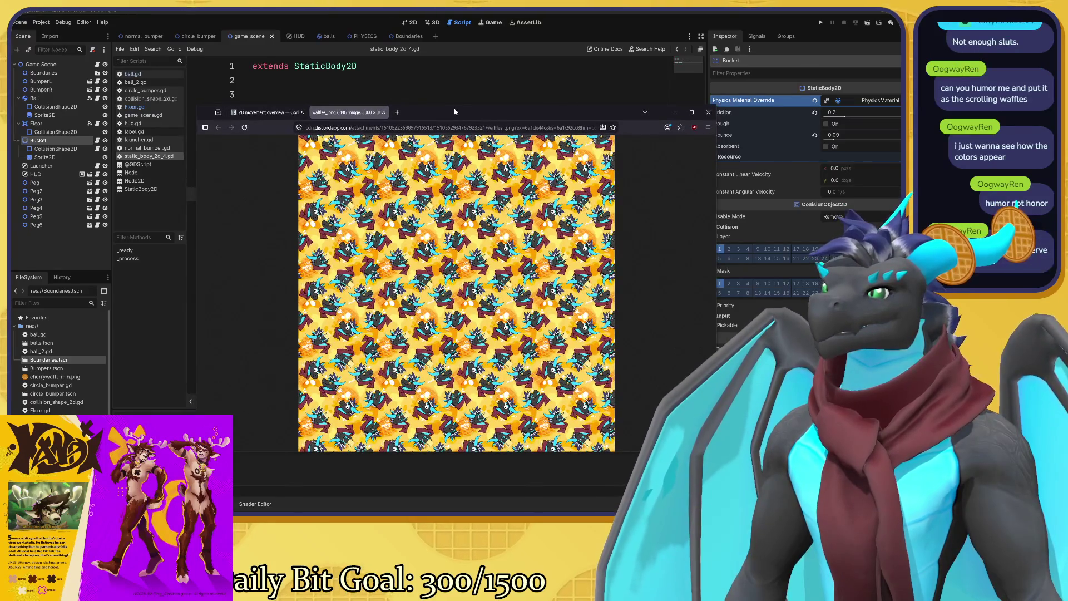
# Move the browser aside and close the waffles image window to reveal the Bucket script.
pyautogui.moveTo(454, 118); pyautogui.dragTo(703, 158)
pyautogui.hotkey('alt', 'Tab')
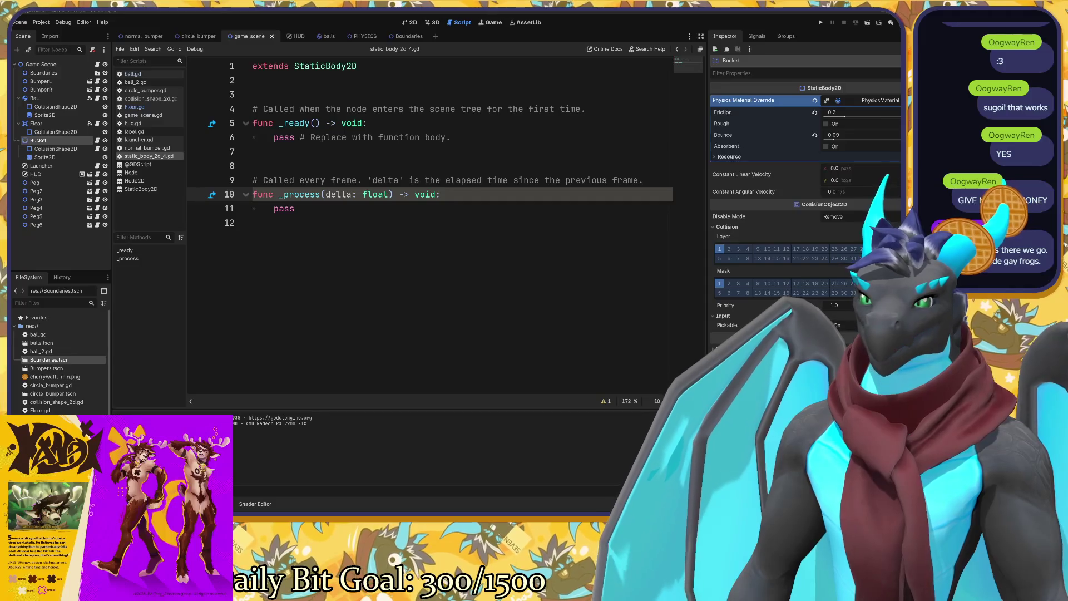
# Scroll the 2D movement overview up to the click-and-move example, then close the docs.
pyautogui.moveTo(612, 311)
pyautogui.mouseDown()
pyautogui.moveTo(422, 167)
pyautogui.moveTo(399, 137)
pyautogui.moveTo(404, 108)
pyautogui.mouseUp()
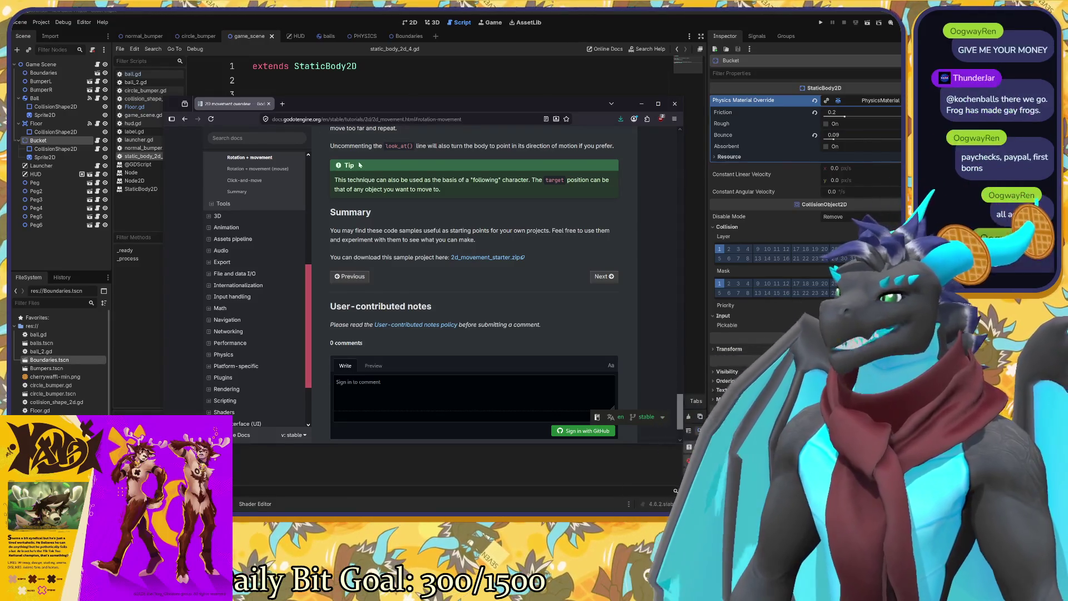
pyautogui.scroll(5, 256, 284)
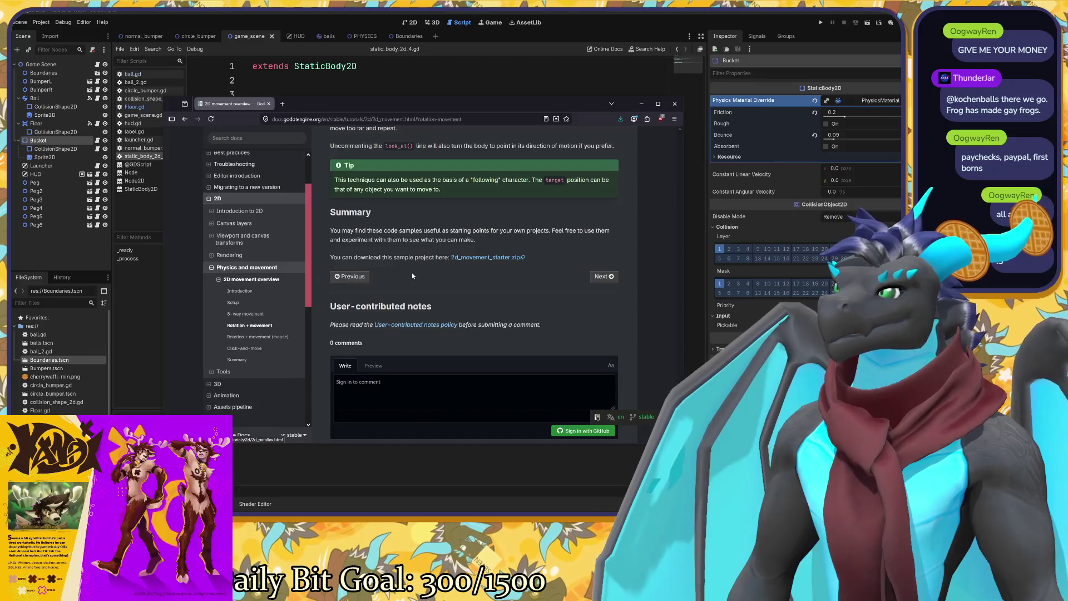
pyautogui.scroll(3, 412, 276)
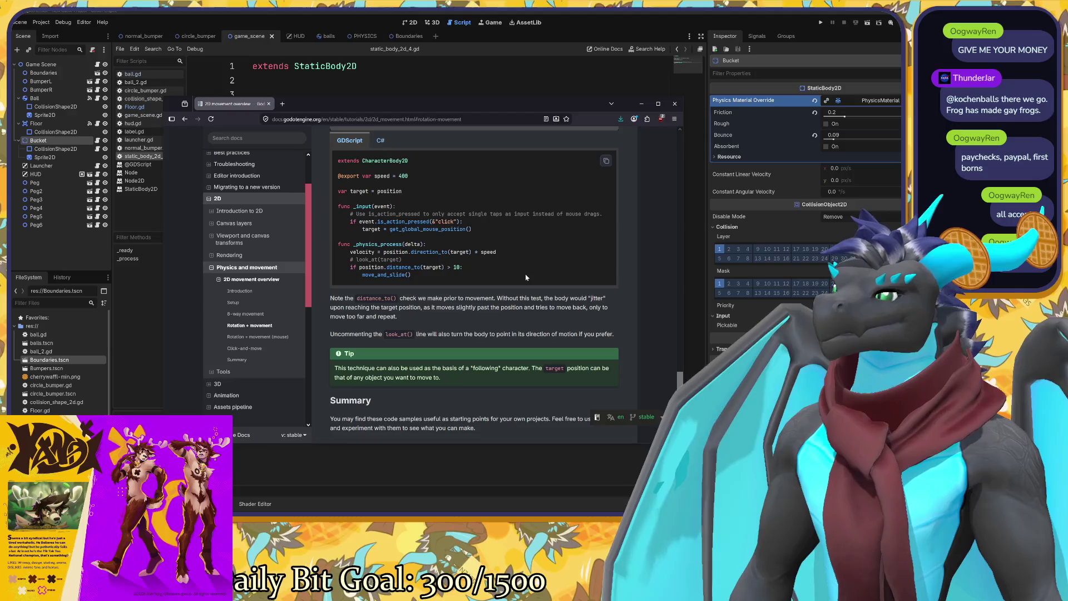
pyautogui.scroll(1, 526, 277)
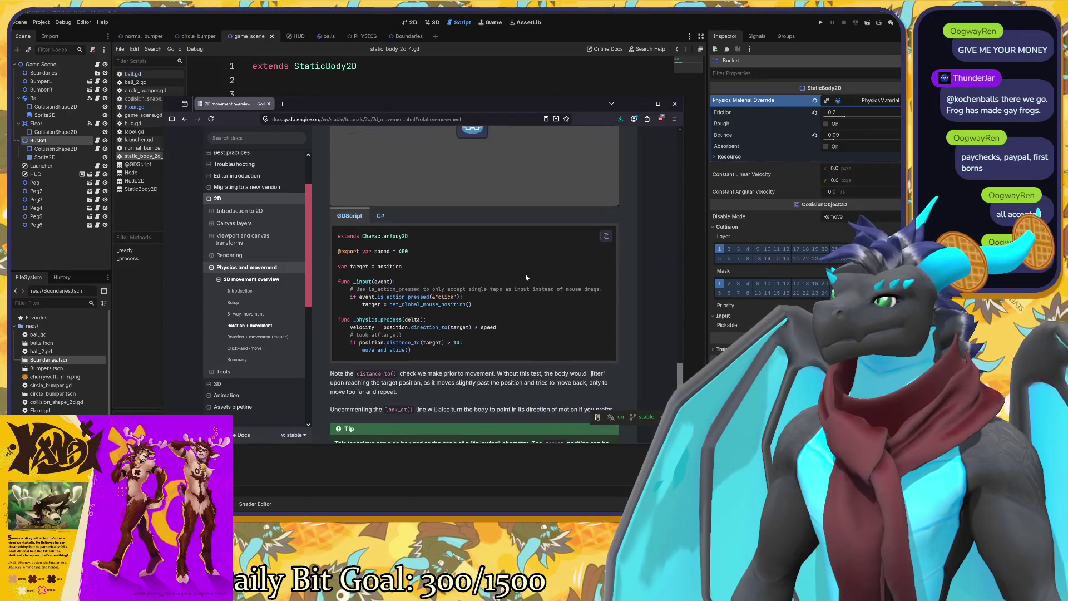
pyautogui.scroll(2, 526, 277)
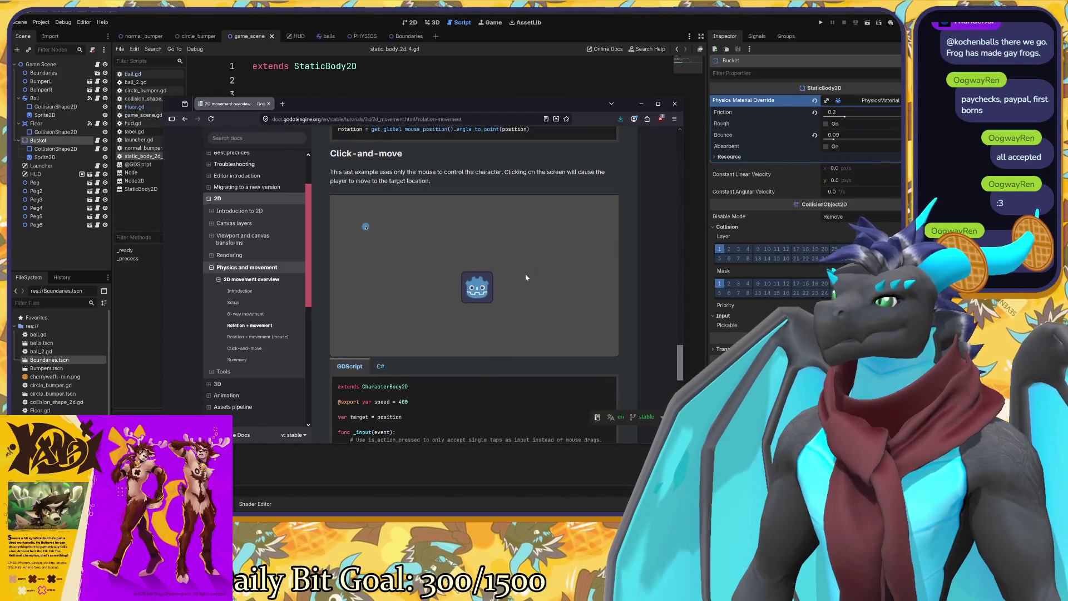
pyautogui.click(454, 37)
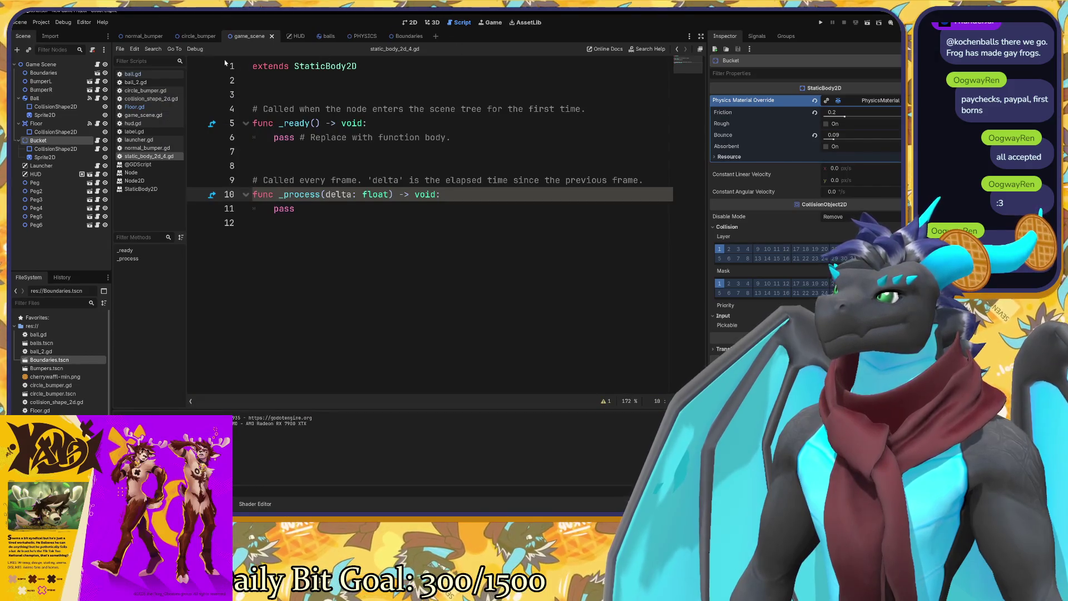
# Return to the 2D game_scene, select Floor then Bucket, and zoom the canvas to 100%.
pyautogui.click(406, 23)
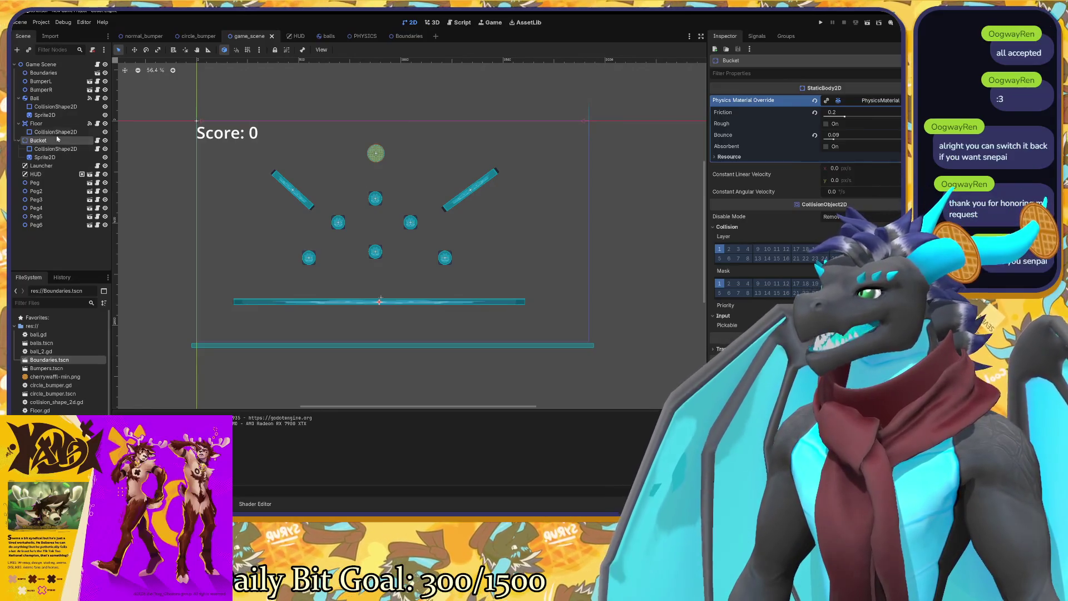
pyautogui.click(56, 123)
pyautogui.click(58, 142)
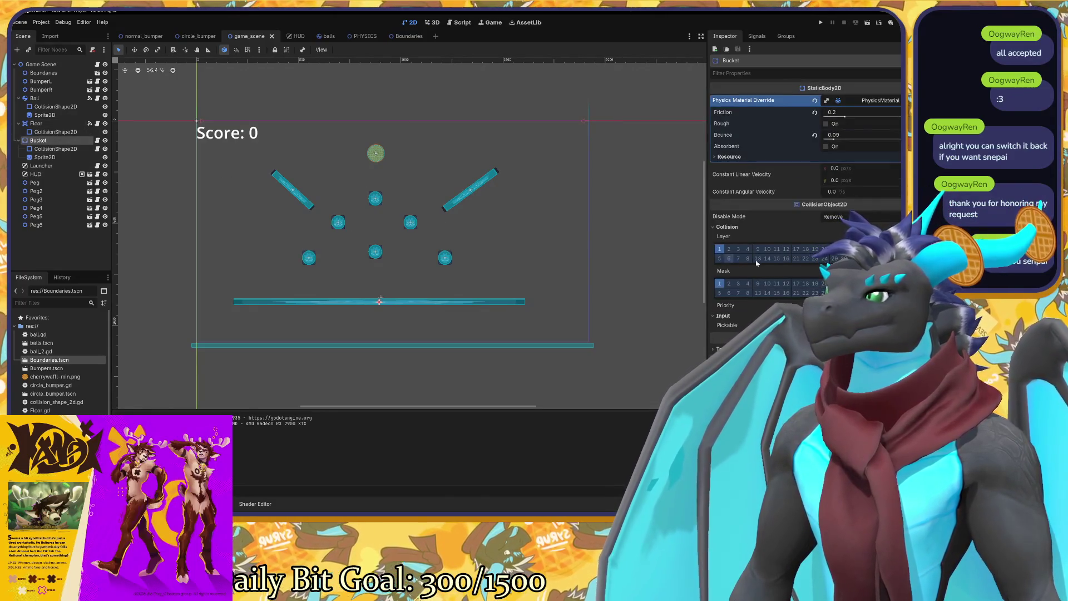
pyautogui.scroll(3, 466, 294)
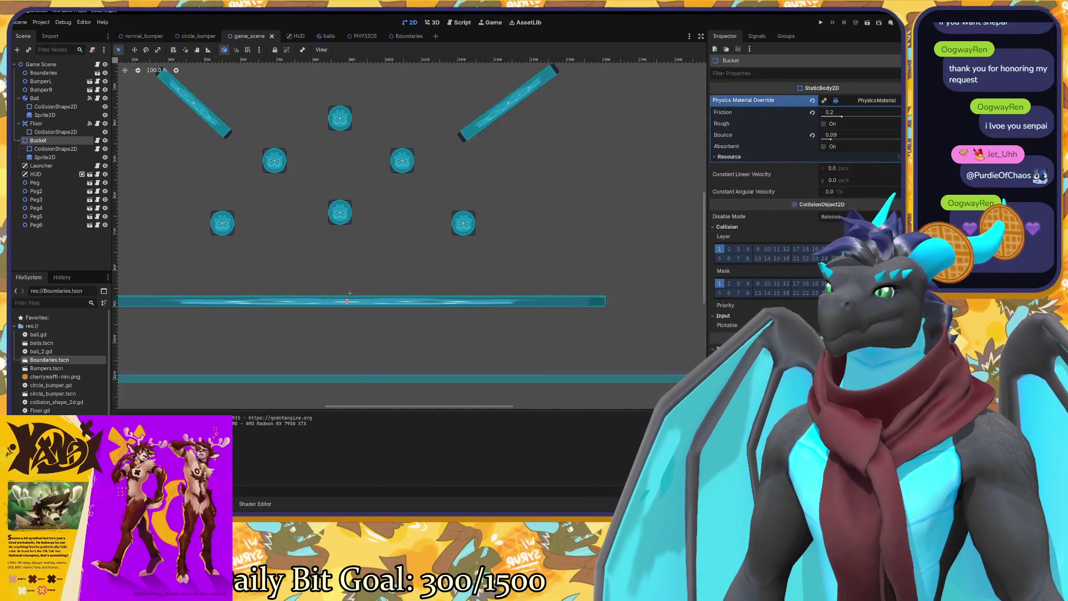
pyautogui.press('Return')
pyautogui.press('Return')
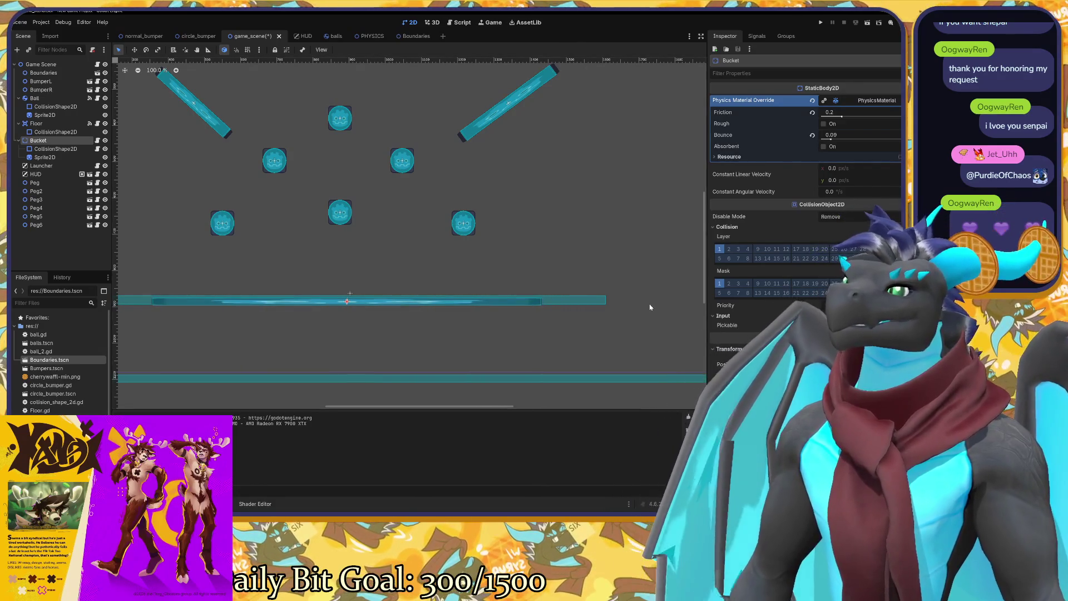
# Undo the accidental Bucket change and scale the Bucket down into a short platform.
pyautogui.hotkey('ctrl', 'z')
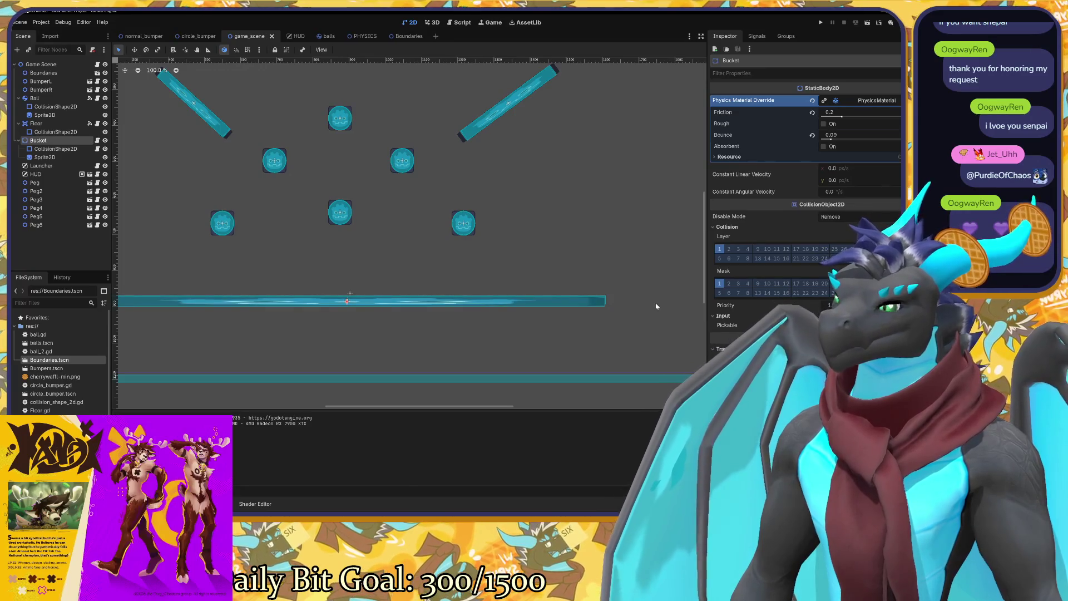
pyautogui.press('s')
pyautogui.moveTo(650, 311); pyautogui.dragTo(565, 307)
pyautogui.hotkey('ctrl', 'z')
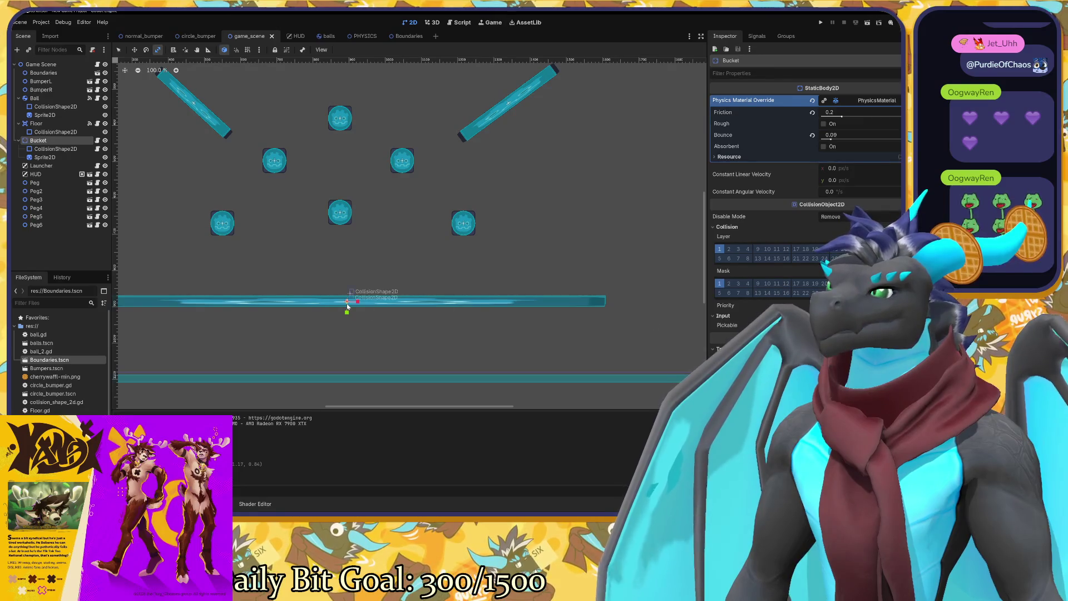
pyautogui.moveTo(348, 307)
pyautogui.mouseDown()
pyautogui.moveTo(358, 305)
pyautogui.moveTo(348, 304)
pyautogui.mouseUp()
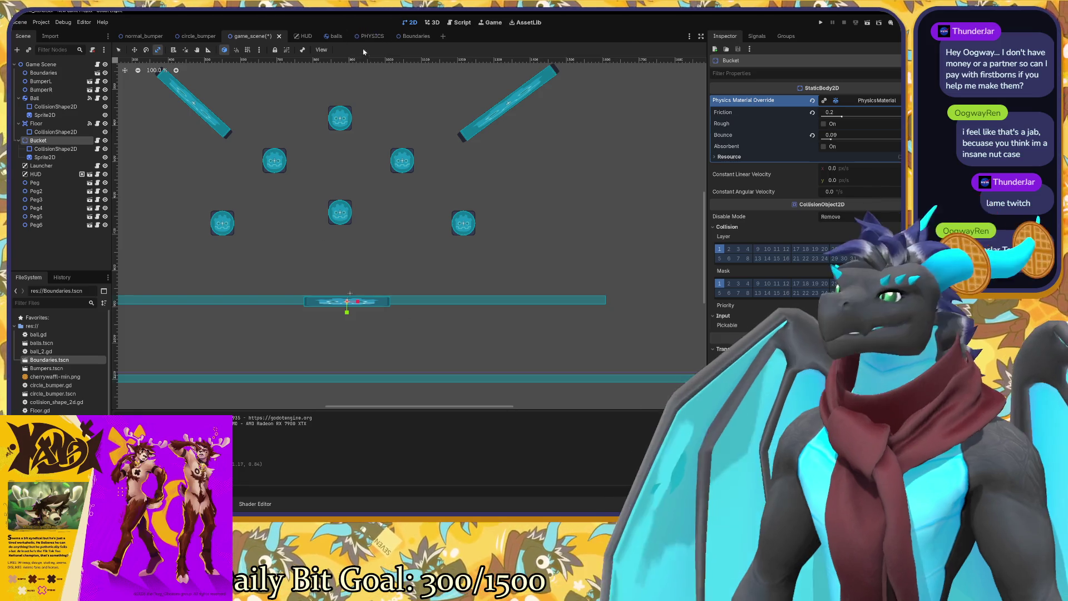
# Select the Floor node and open its Floor.gd script.
pyautogui.click(75, 124)
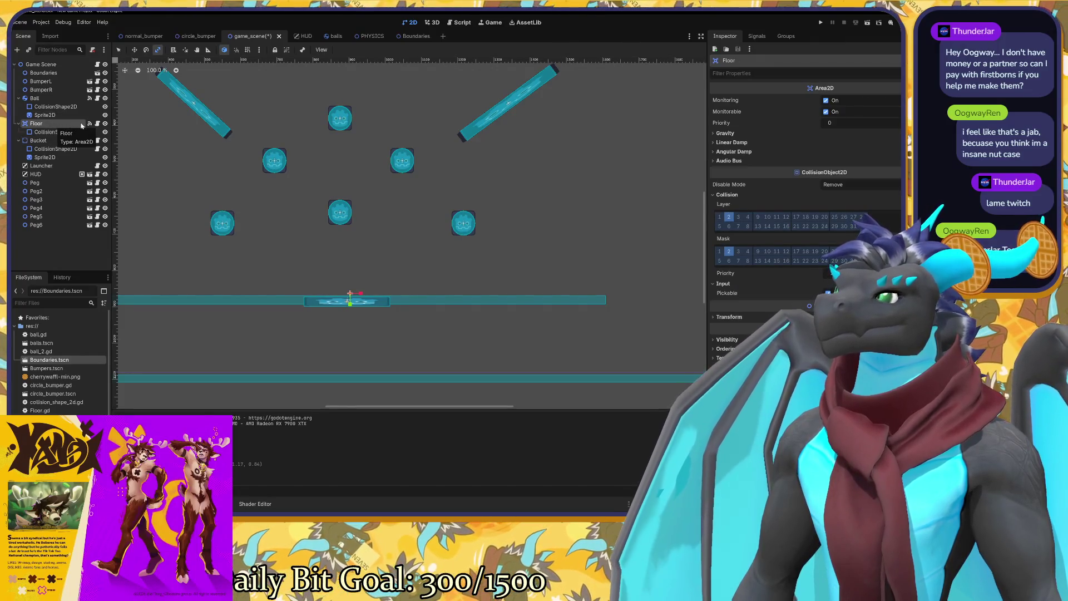
pyautogui.click(97, 123)
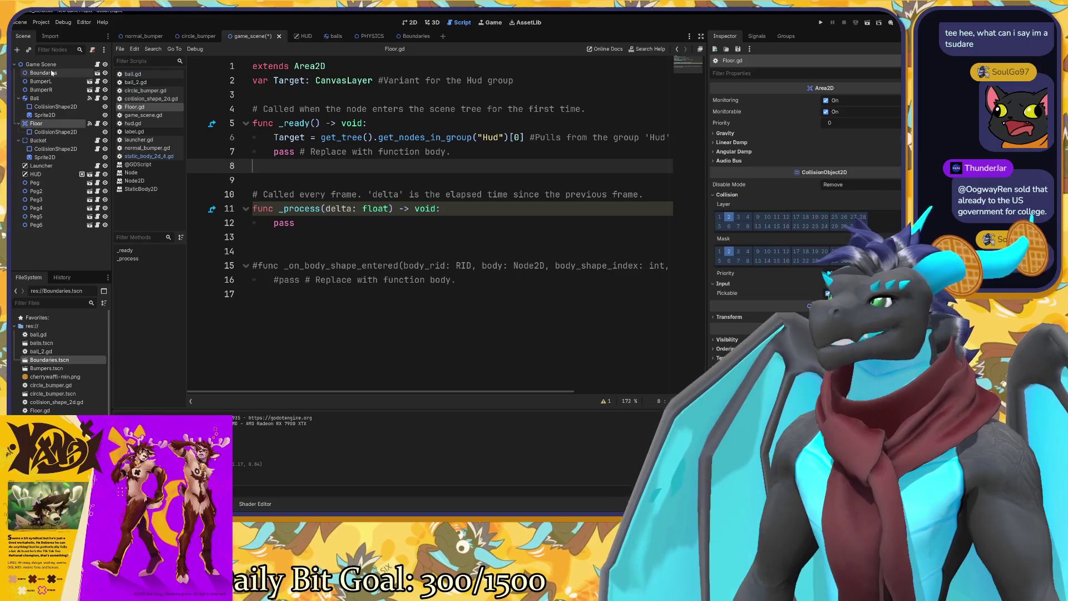
# Open ball.gd from the Ball node, read its floor-bounce and peg-hit handlers, then select Floor.
pyautogui.click(56, 98)
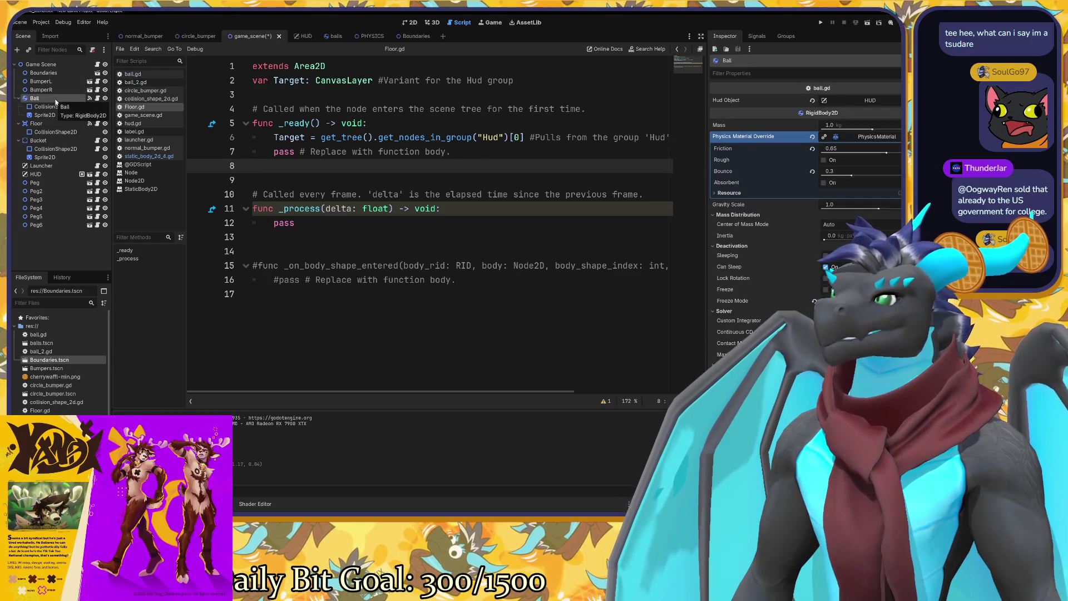
pyautogui.click(145, 74)
pyautogui.scroll(-5, 429, 223)
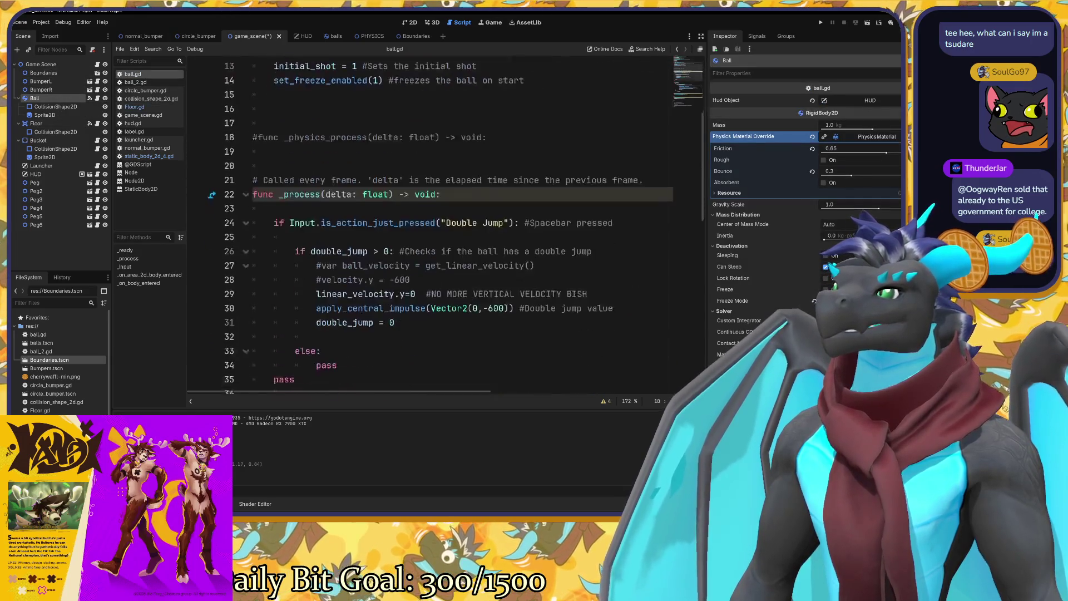
pyautogui.scroll(-9, 428, 223)
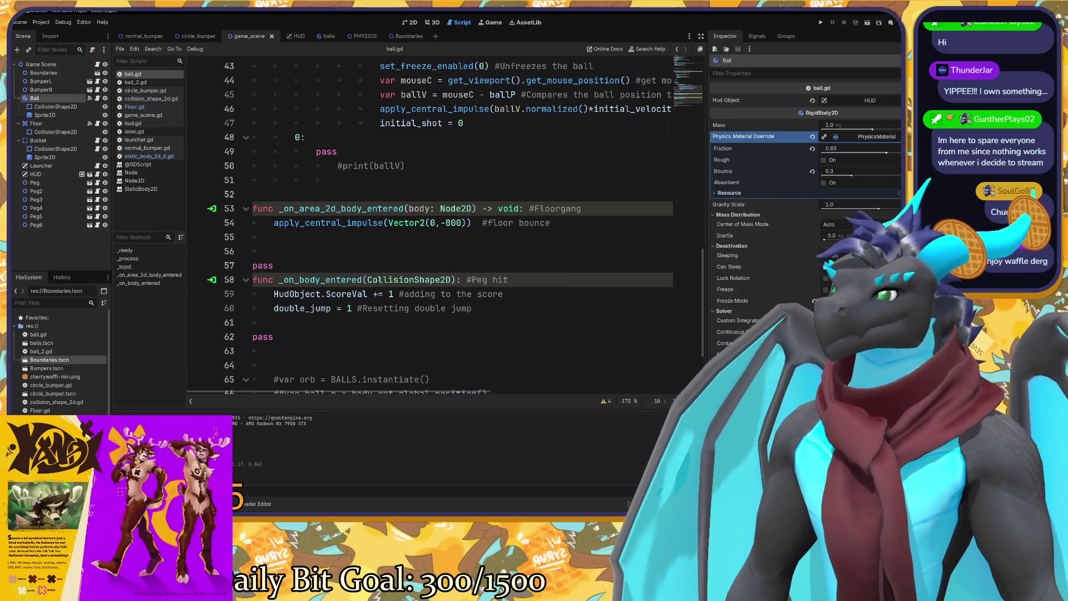
pyautogui.scroll(2, 444, 222)
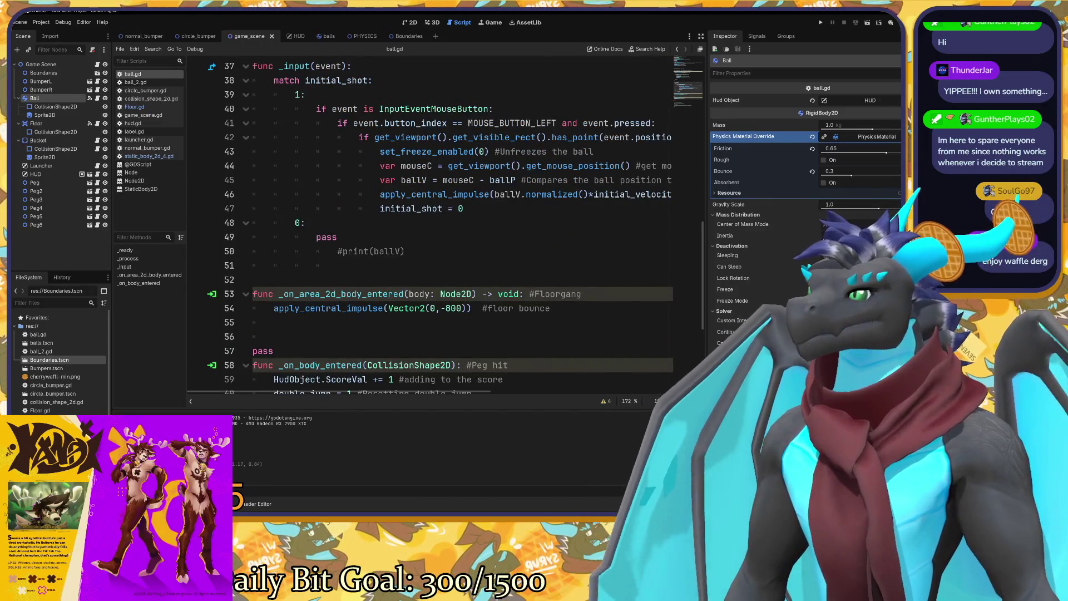
pyautogui.click(73, 123)
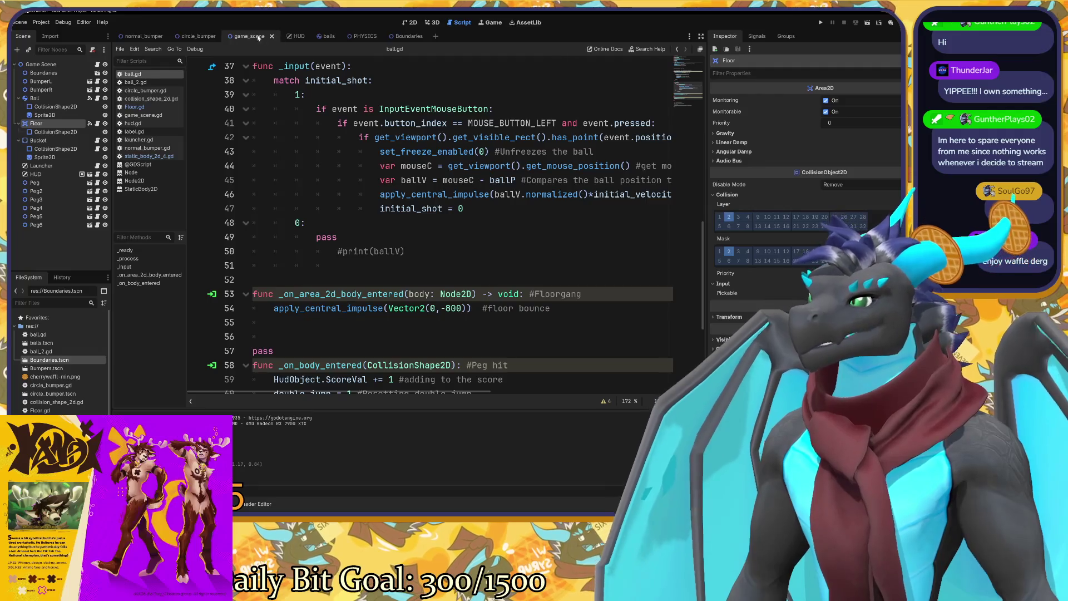
# In the 2D view, scale the Floor area horizontally to about x0.452.
pyautogui.click(404, 23)
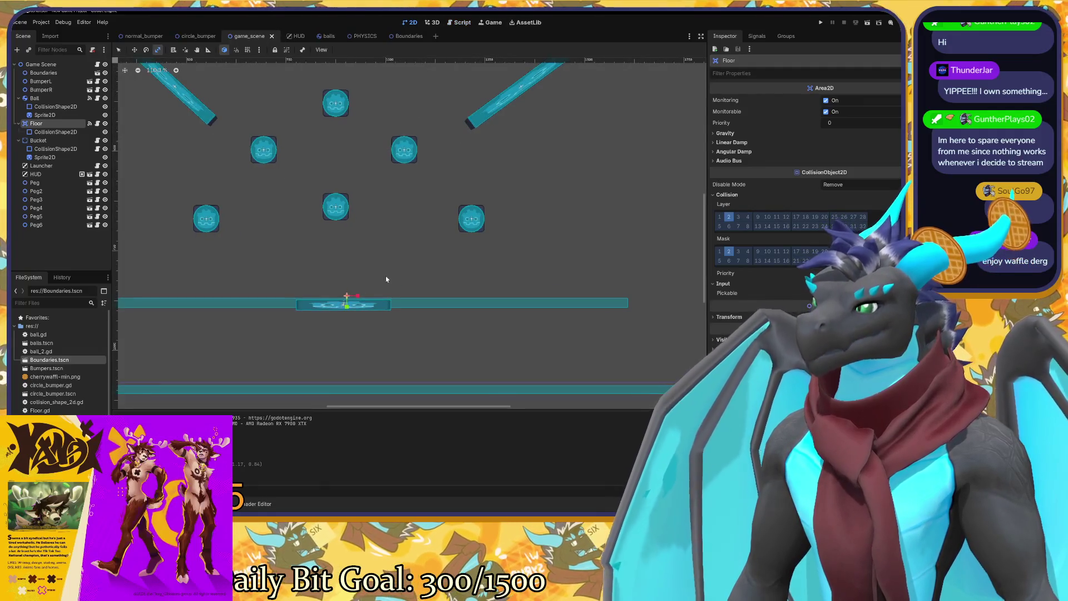
pyautogui.moveTo(369, 295)
pyautogui.mouseDown()
pyautogui.moveTo(350, 298)
pyautogui.moveTo(395, 290)
pyautogui.moveTo(429, 301)
pyautogui.mouseUp()
pyautogui.moveTo(355, 298); pyautogui.dragTo(349, 298)
pyautogui.scroll(6, 349, 300)
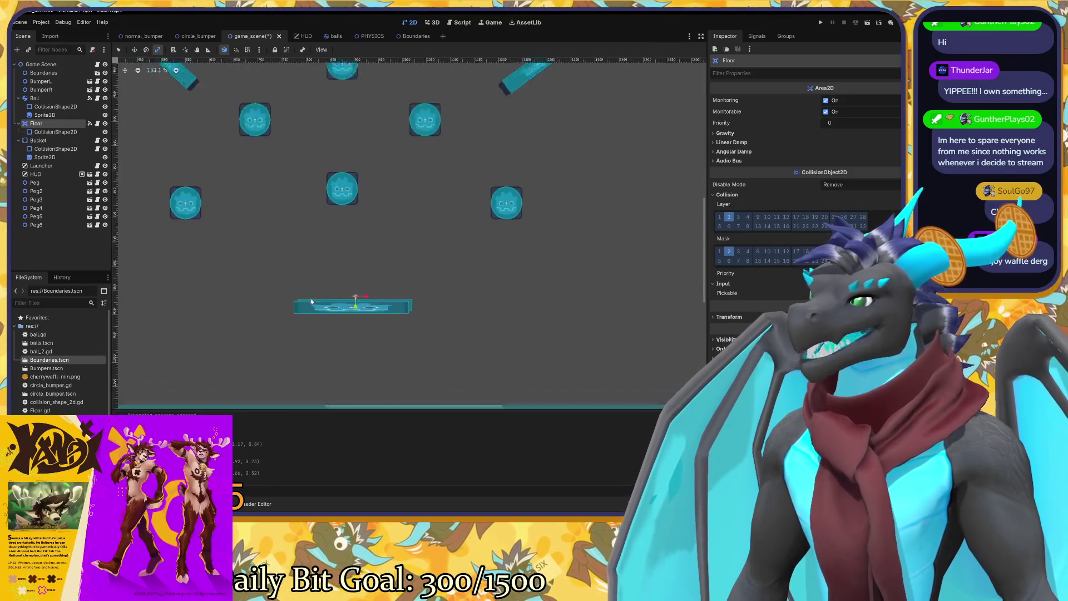
pyautogui.scroll(1, 355, 317)
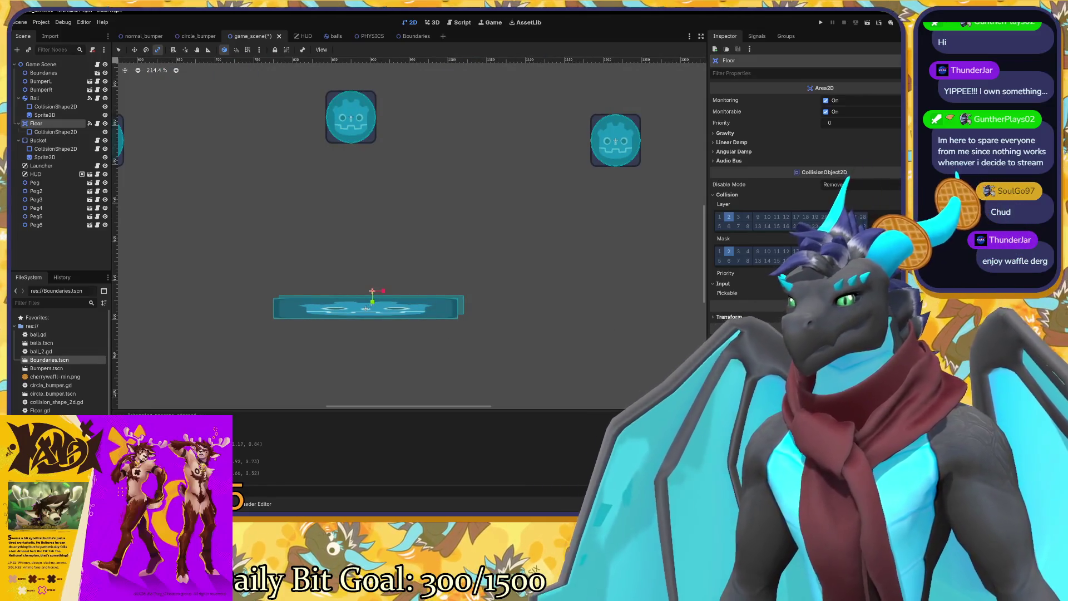
# Compare the Bucket and Floor, then select the Floor's CollisionShape2D.
pyautogui.click(51, 141)
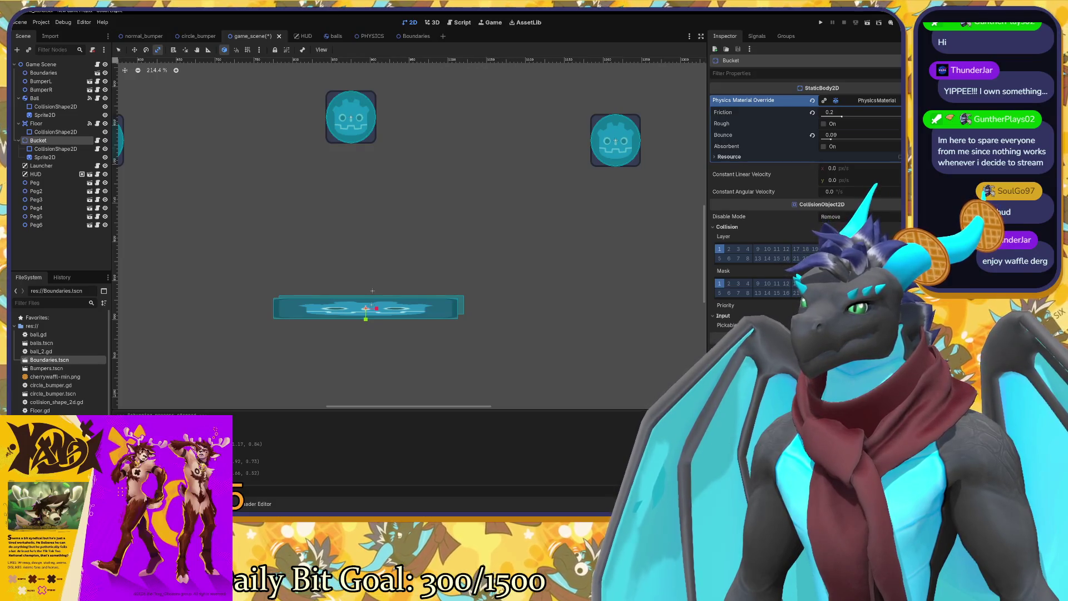
pyautogui.click(36, 123)
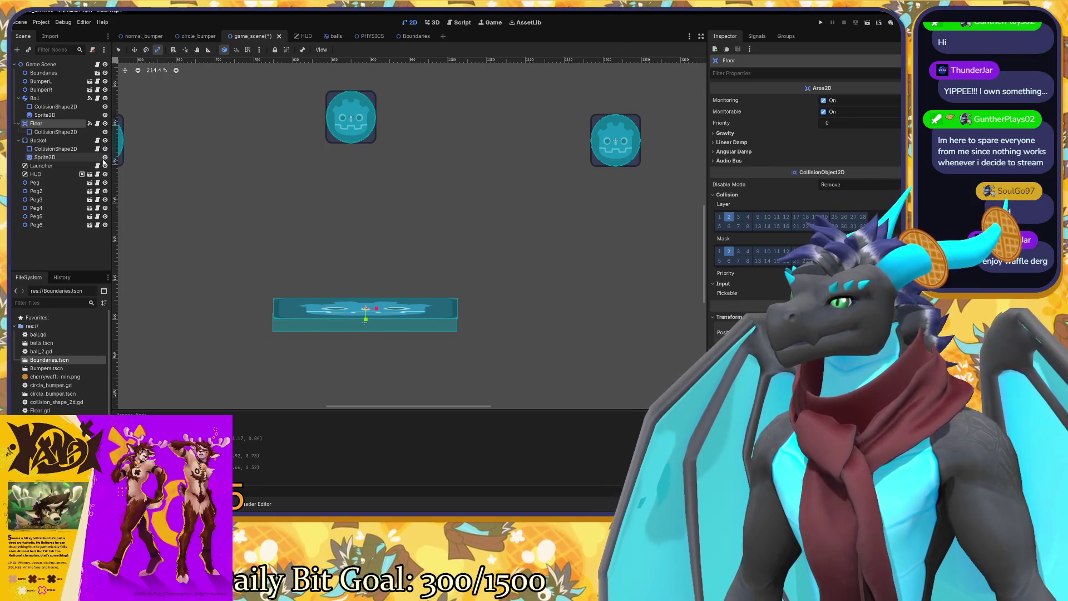
pyautogui.click(40, 132)
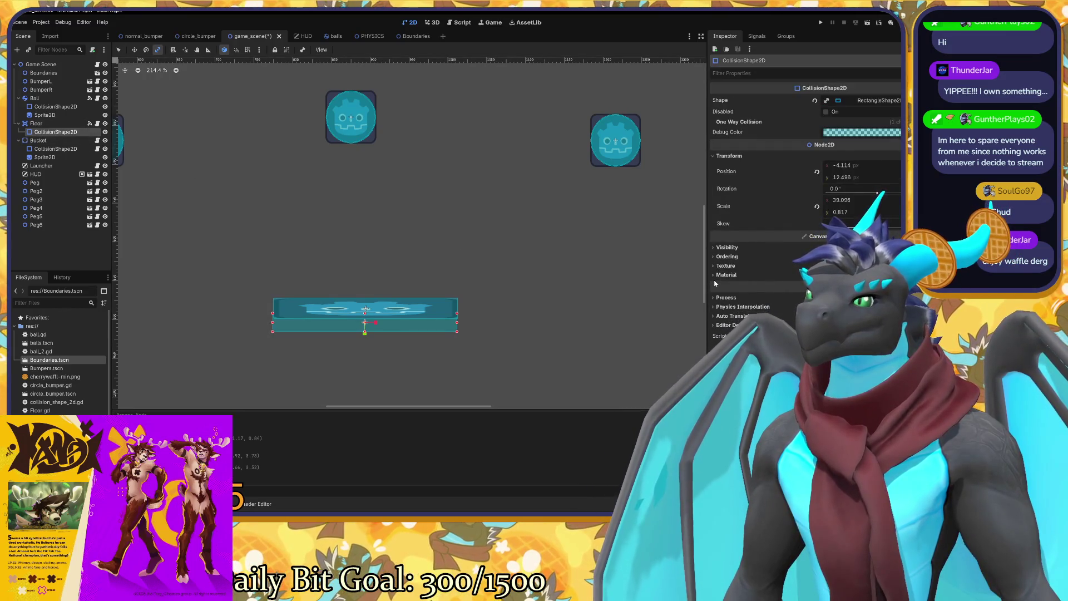
# Paste a copied Position onto the collision shape, then undo the wrong paste.
pyautogui.rightClick(805, 174)
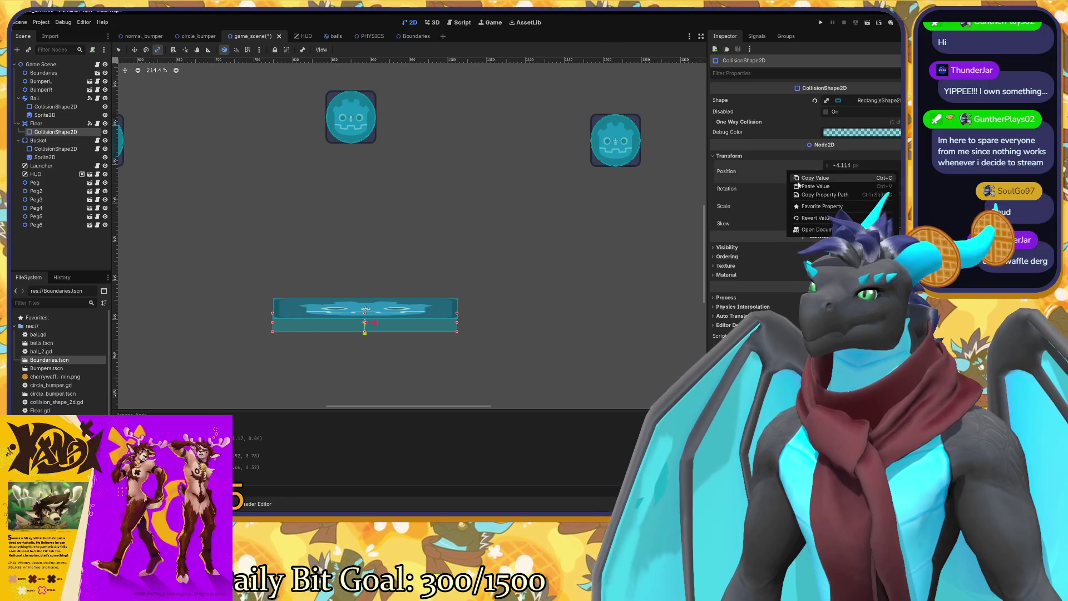
pyautogui.click(802, 189)
pyautogui.scroll(-6, 483, 319)
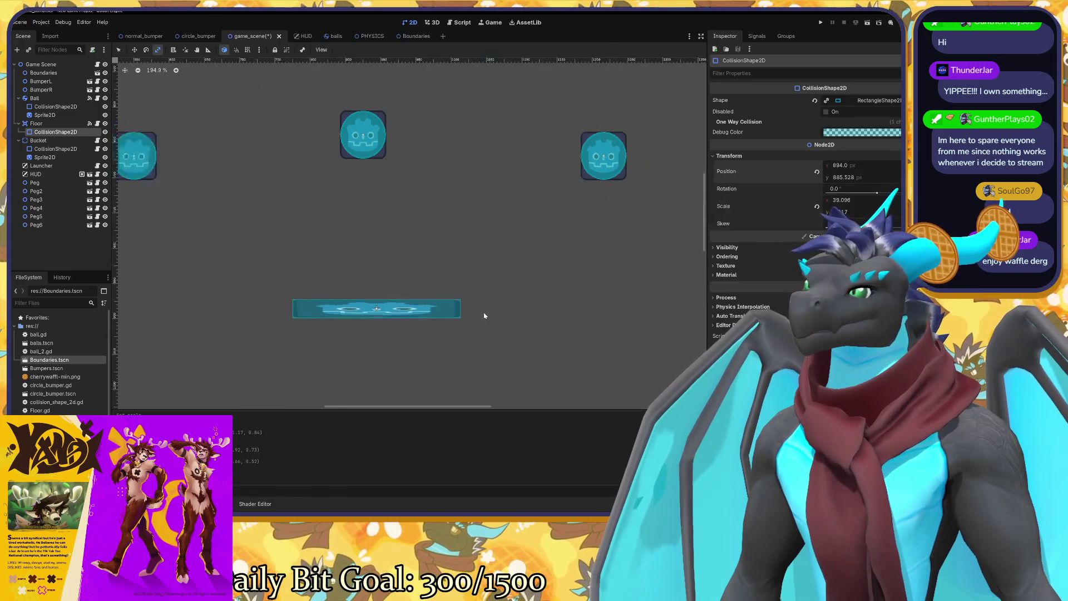
pyautogui.scroll(-2, 483, 319)
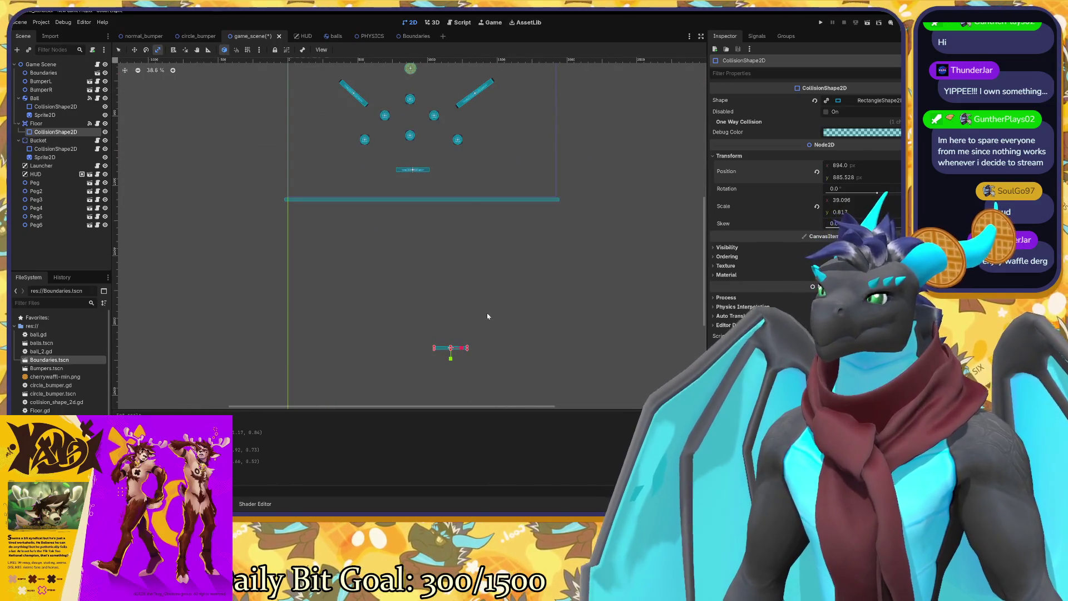
pyautogui.hotkey('ctrl', 'z')
pyautogui.scroll(4, 451, 165)
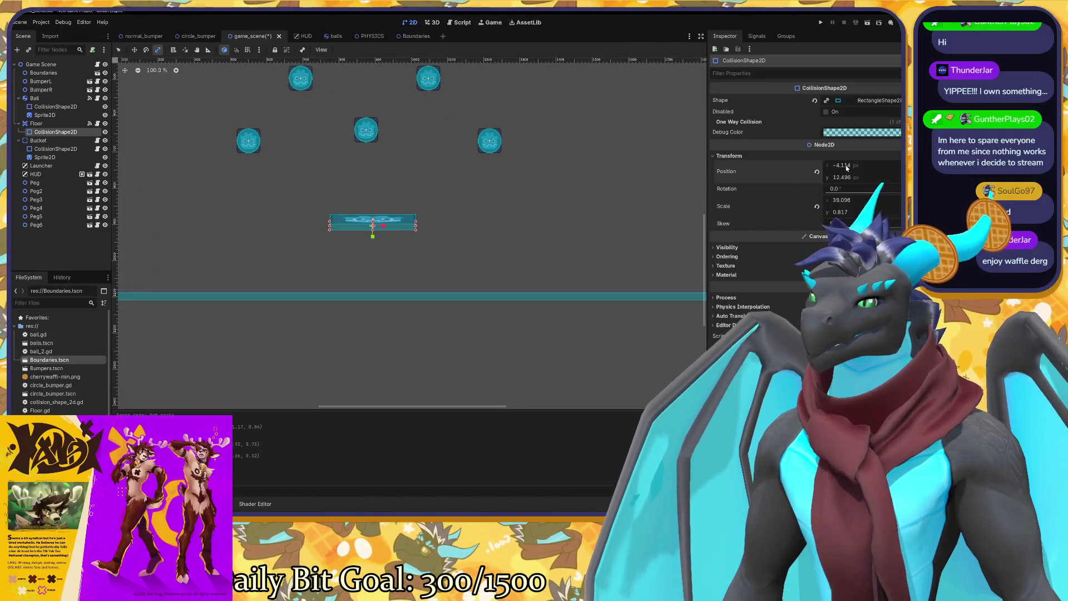
# Set the CollisionShape2D position to x 0, y 0 and reselect Floor.
pyautogui.write('0')
pyautogui.press('Return')
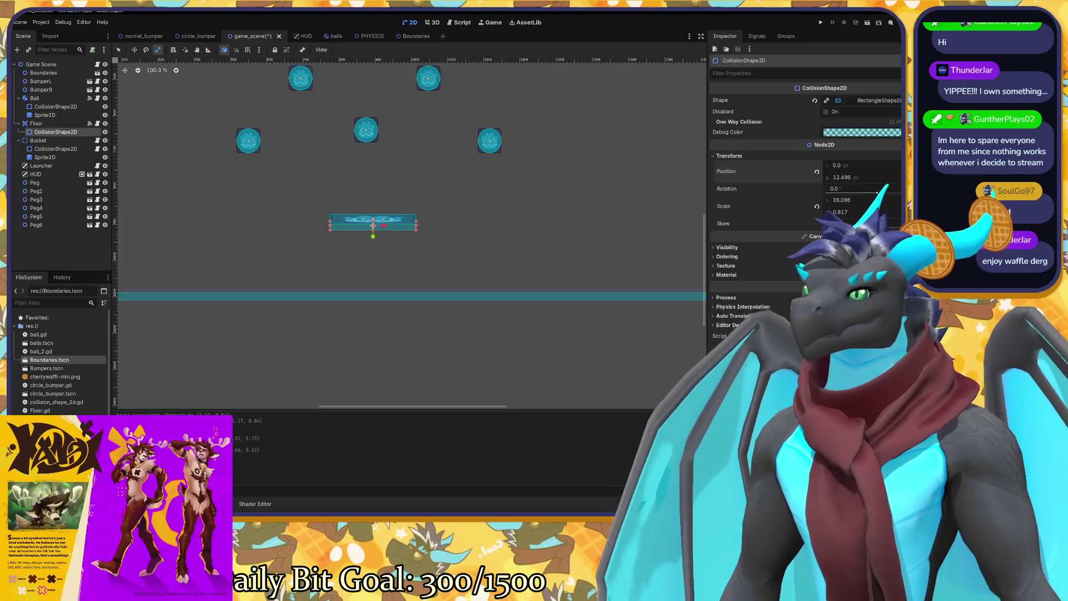
pyautogui.write('0')
pyautogui.press('Return')
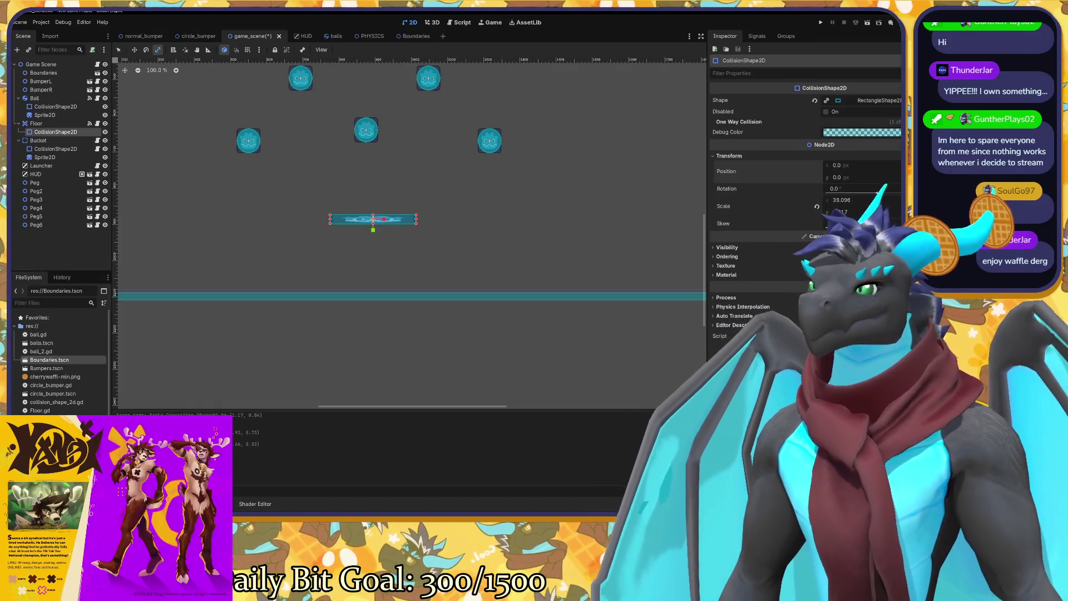
pyautogui.scroll(1, 345, 174)
pyautogui.click(57, 126)
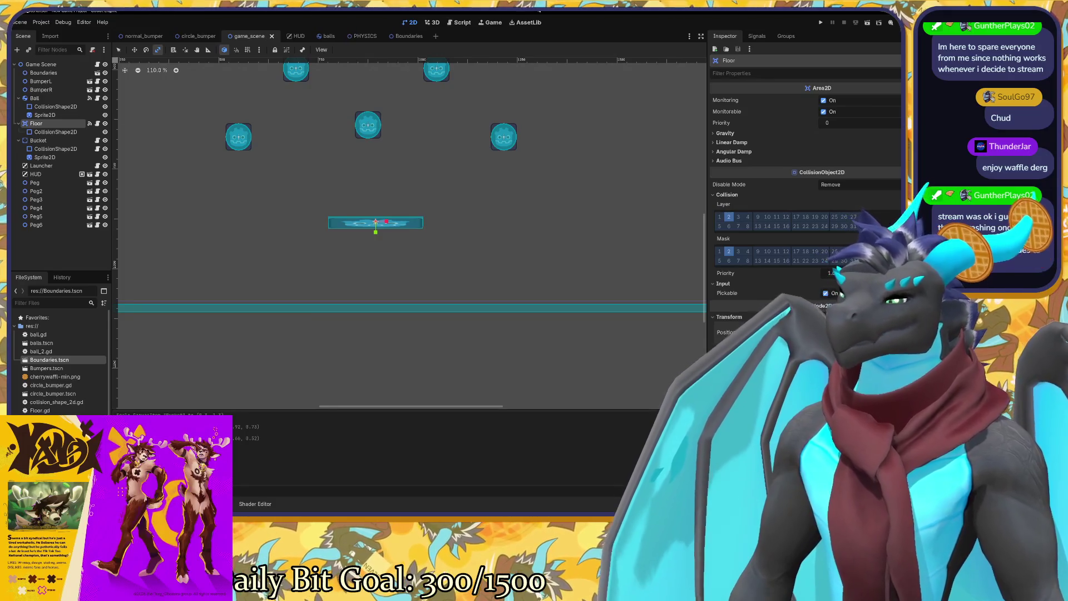
pyautogui.press('F5')
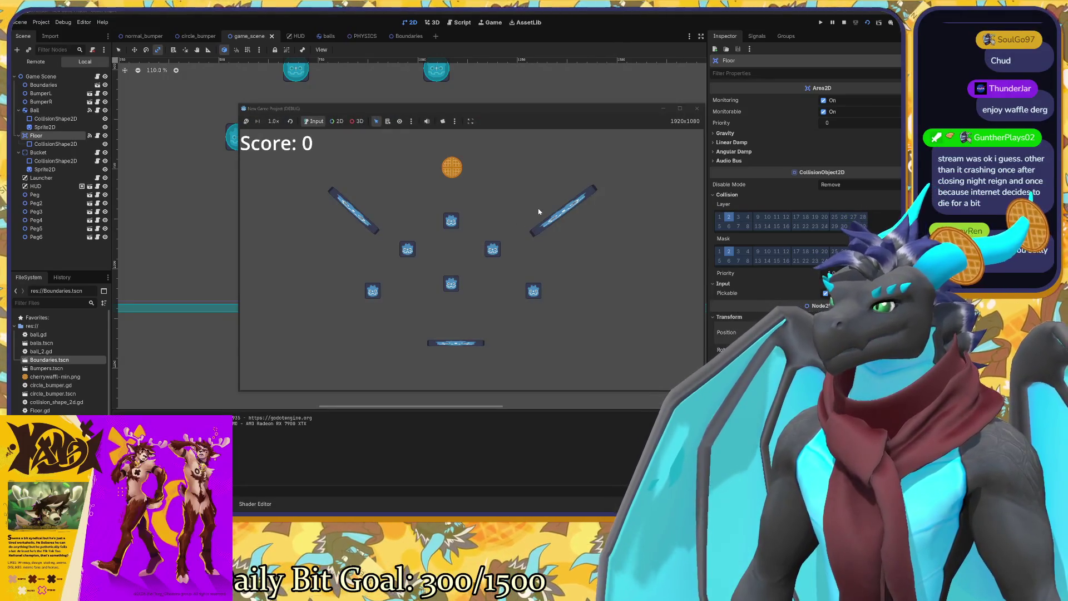
pyautogui.click(538, 207)
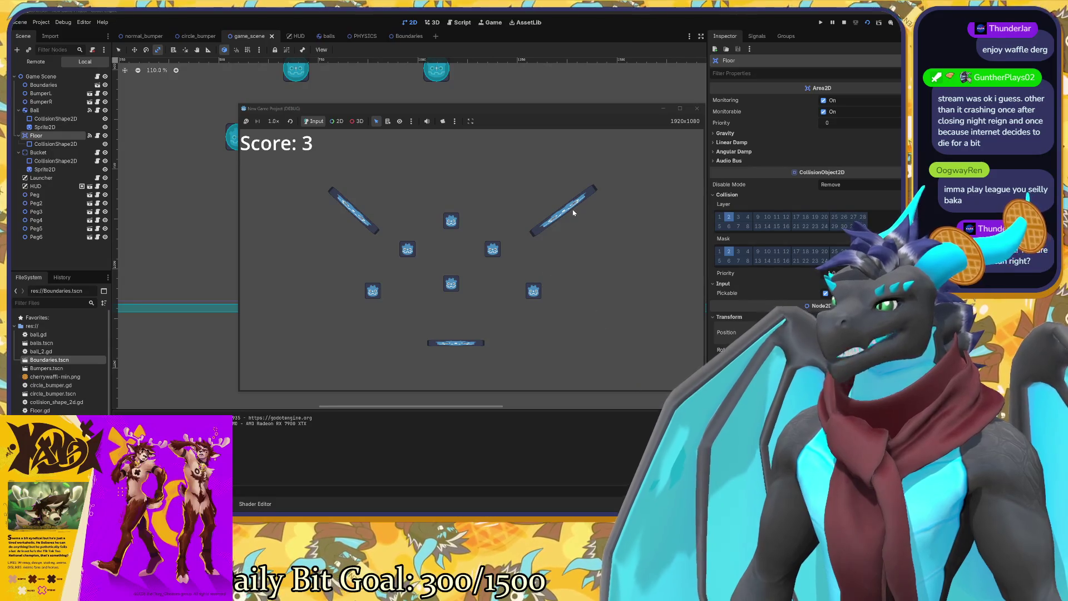
pyautogui.click(696, 109)
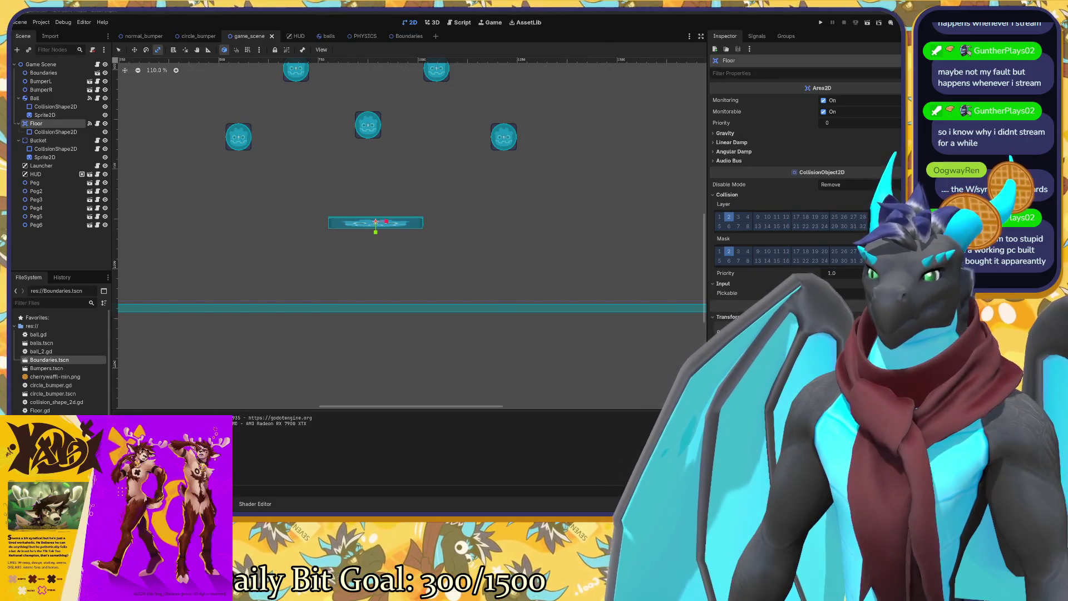
pyautogui.hotkey('alt', 'Tab')
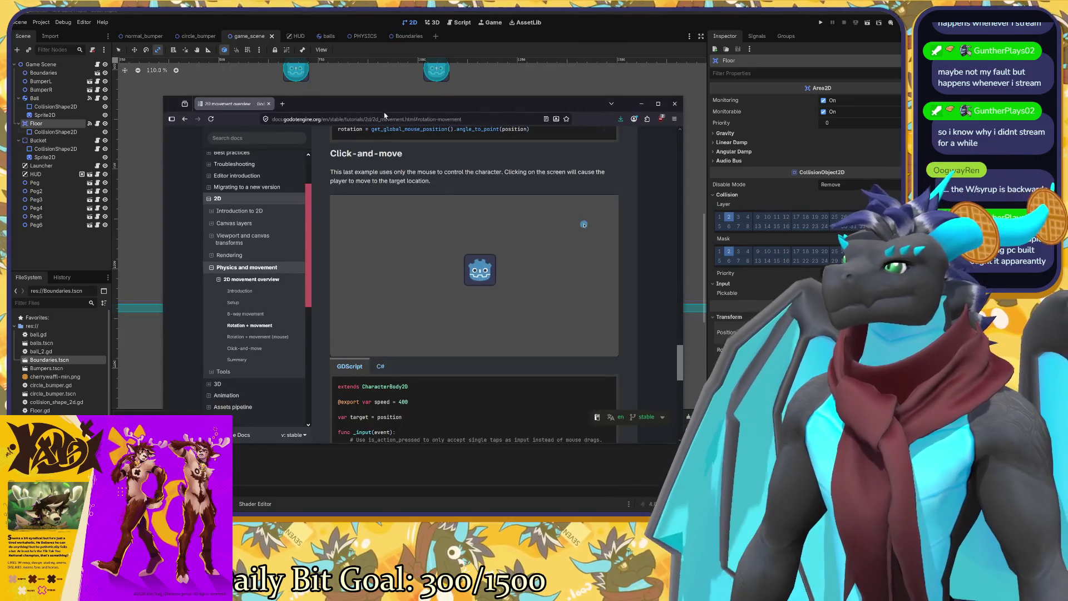
# Switch from the Godot Docs browser back to the game_scene in the editor.
pyautogui.hotkey('alt', 'Tab')
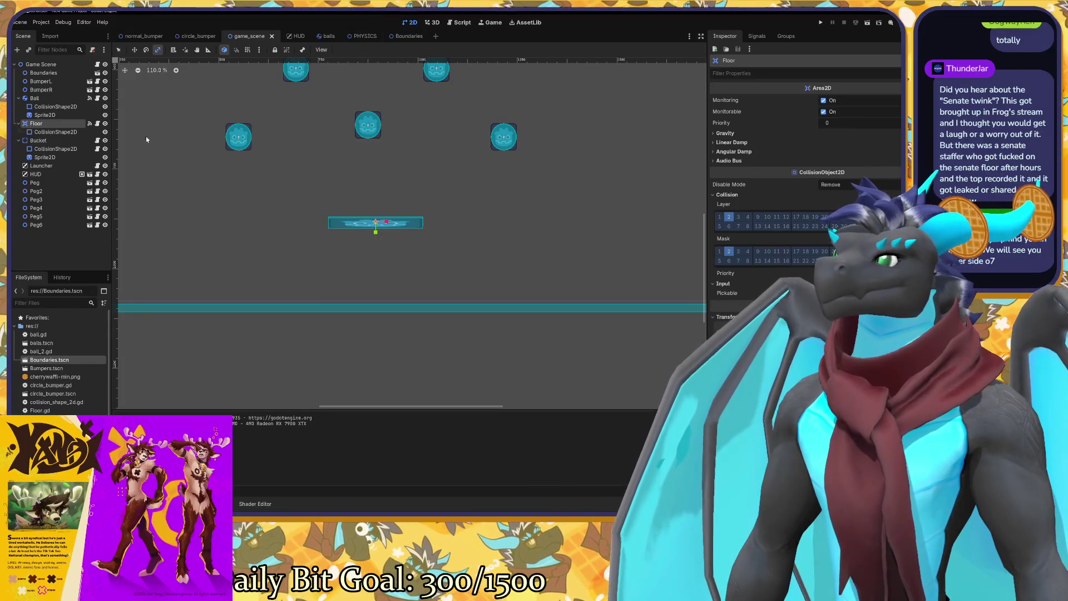
# Open the Bucket's static_body_2d_4.gd script and type 'move' on line 8.
pyautogui.click(44, 141)
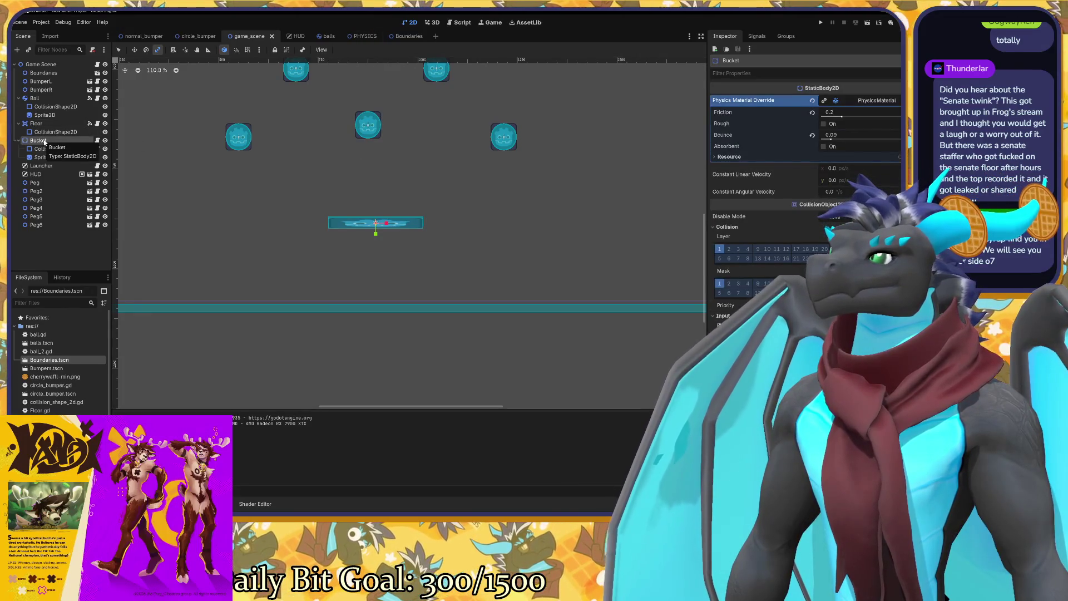
pyautogui.click(98, 140)
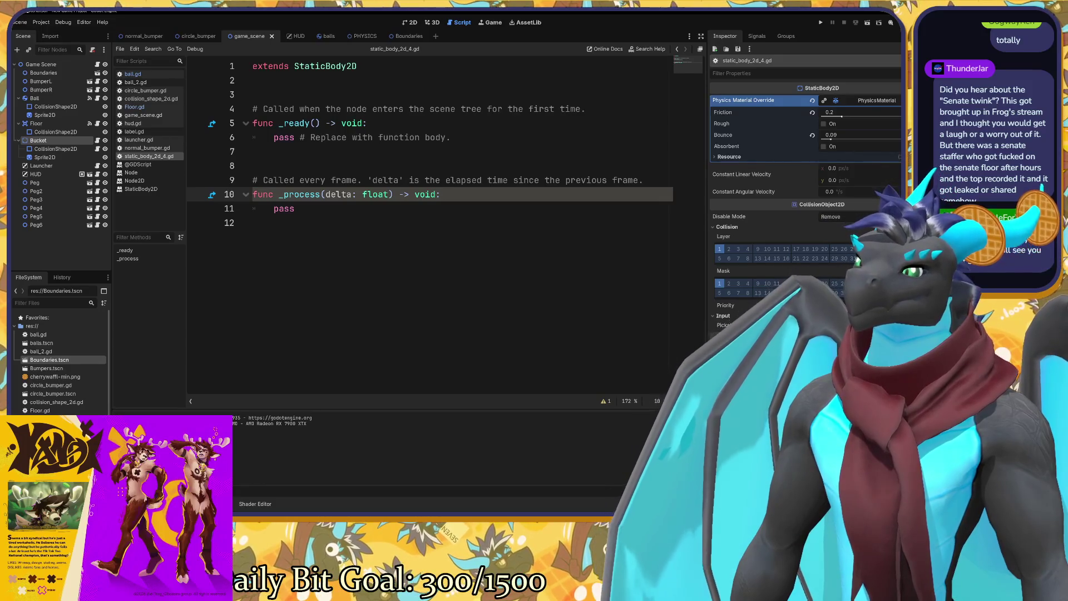
pyautogui.click(253, 166)
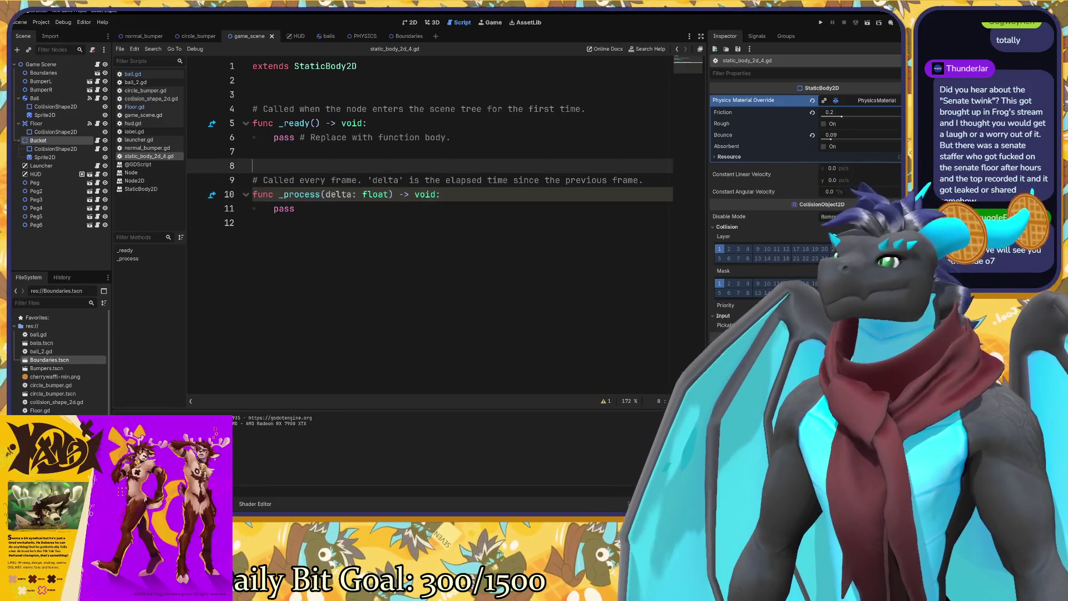
pyautogui.write('move')
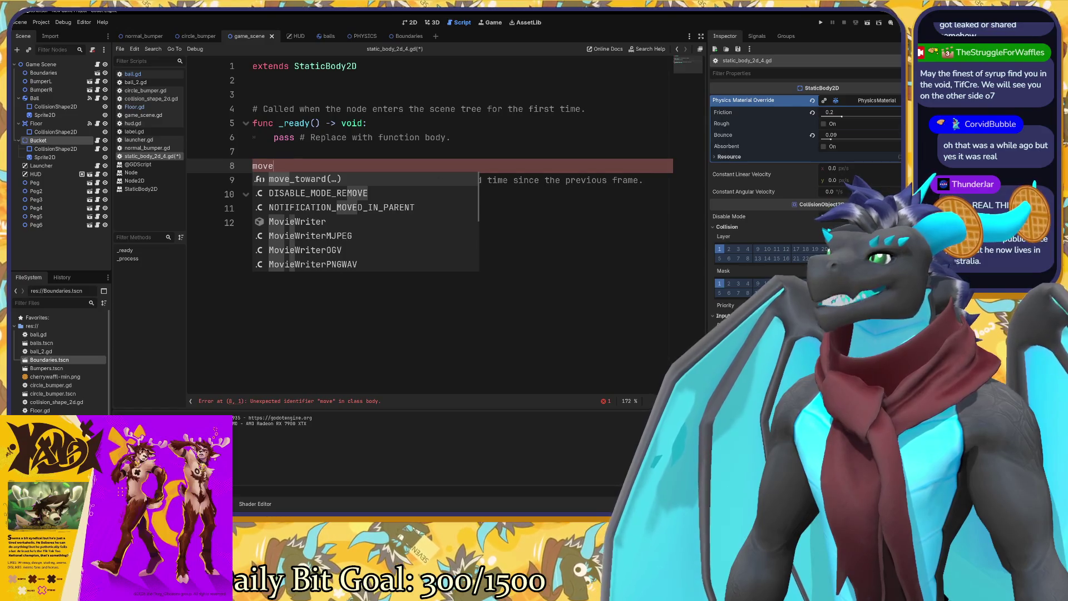
# Swap the stray line 8 for a move_and_collide() call under _process, caret inside its parentheses.
pyautogui.press('BackSpace')
pyautogui.press('BackSpace')
pyautogui.press('BackSpace')
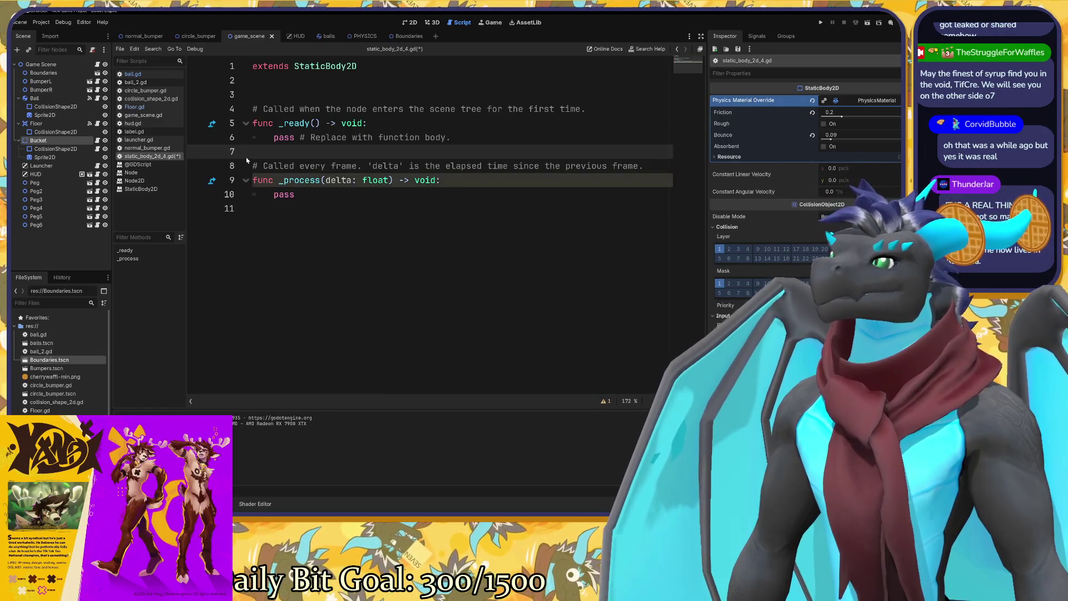
pyautogui.click(441, 180)
pyautogui.press('Return')
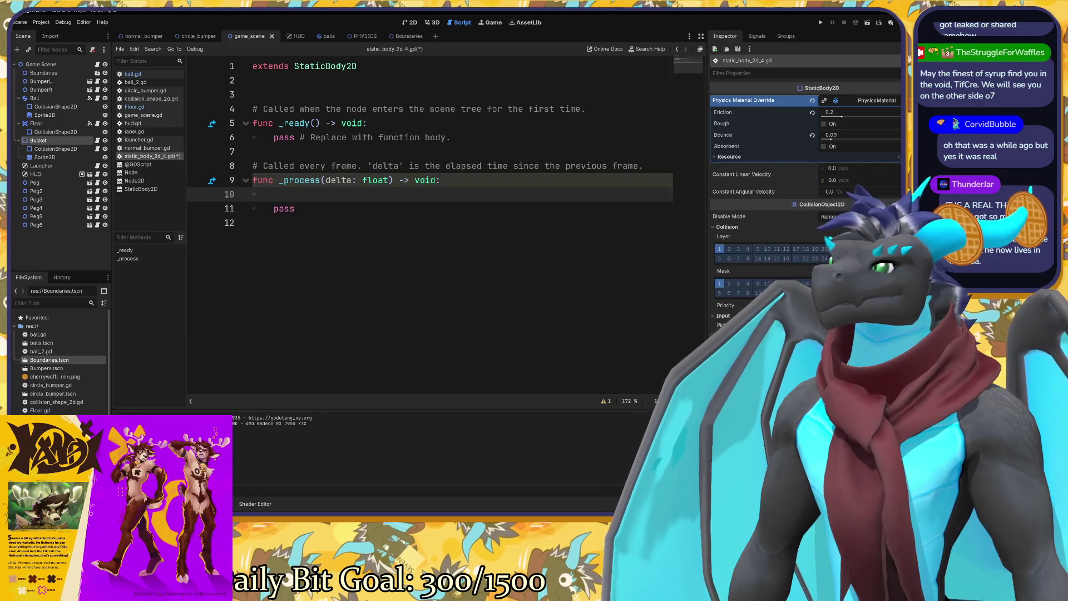
pyautogui.write('move_and_collide(')
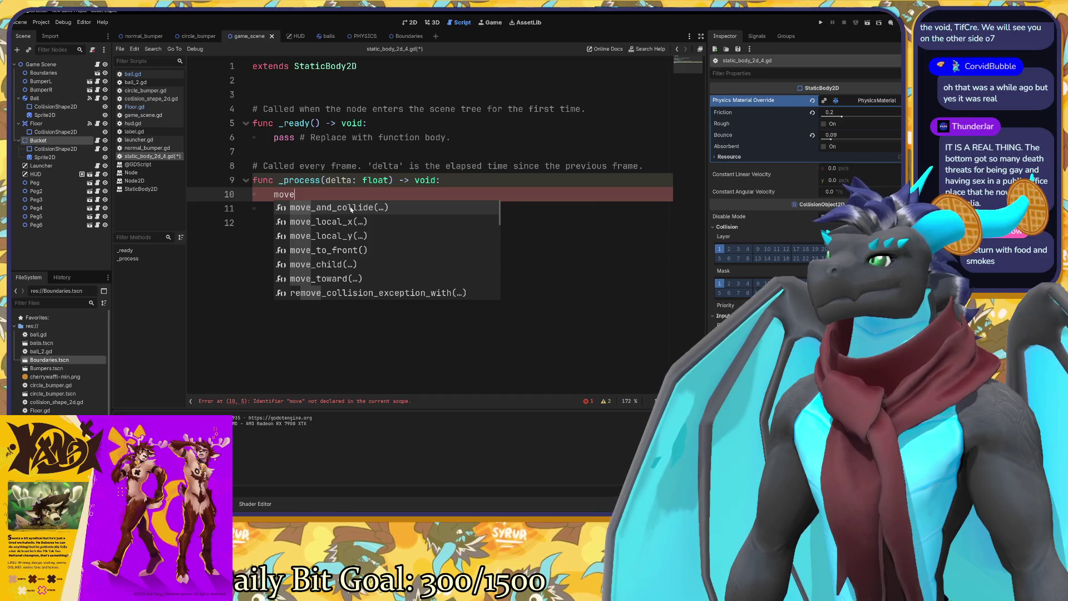
pyautogui.click(351, 208)
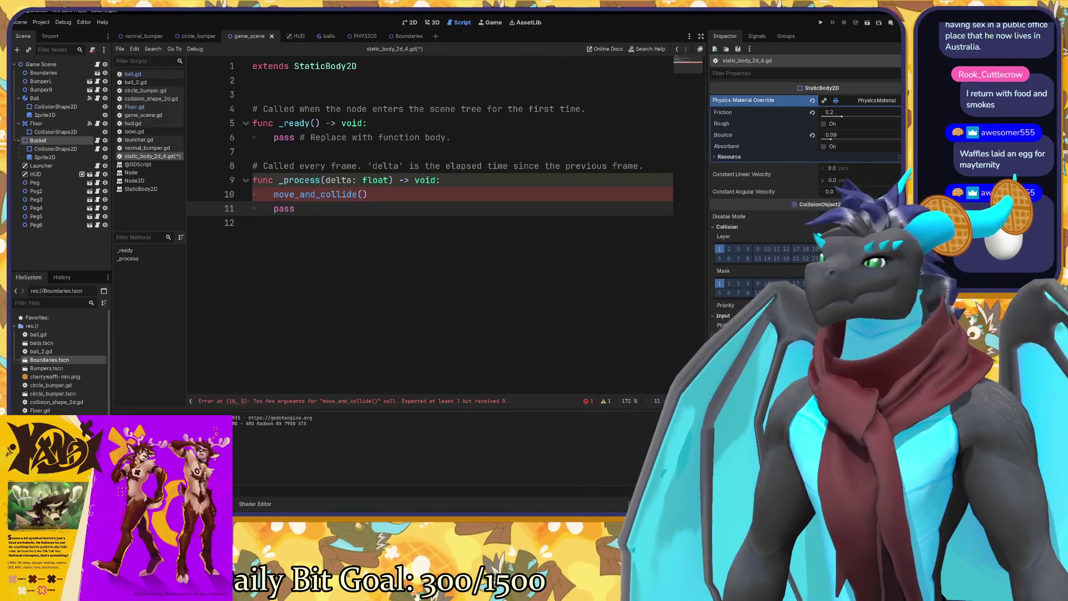
pyautogui.click(362, 194)
pyautogui.moveTo(356, 194)
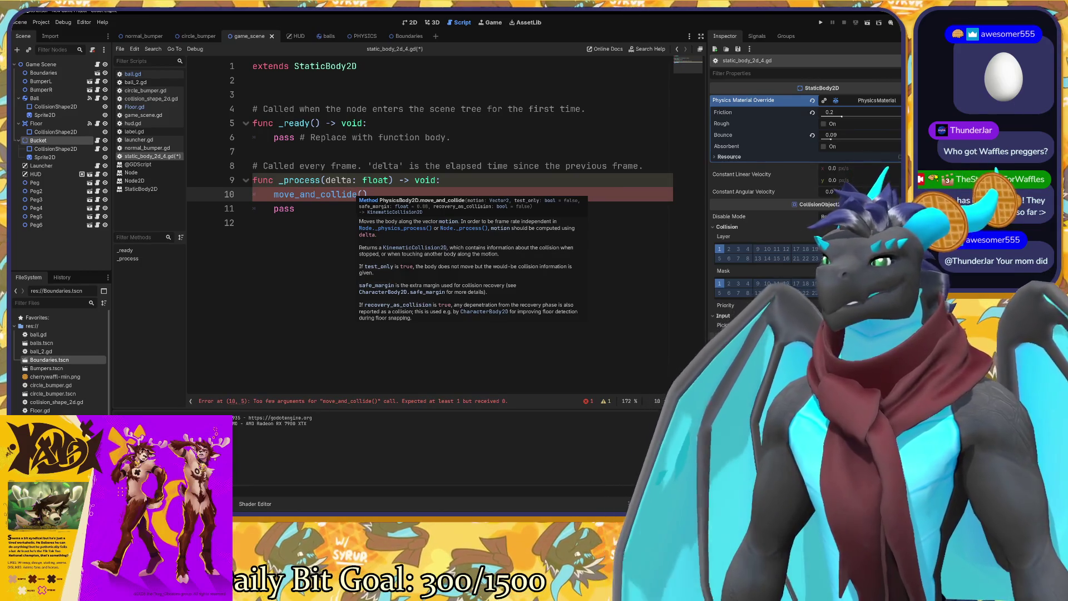
pyautogui.click(362, 194)
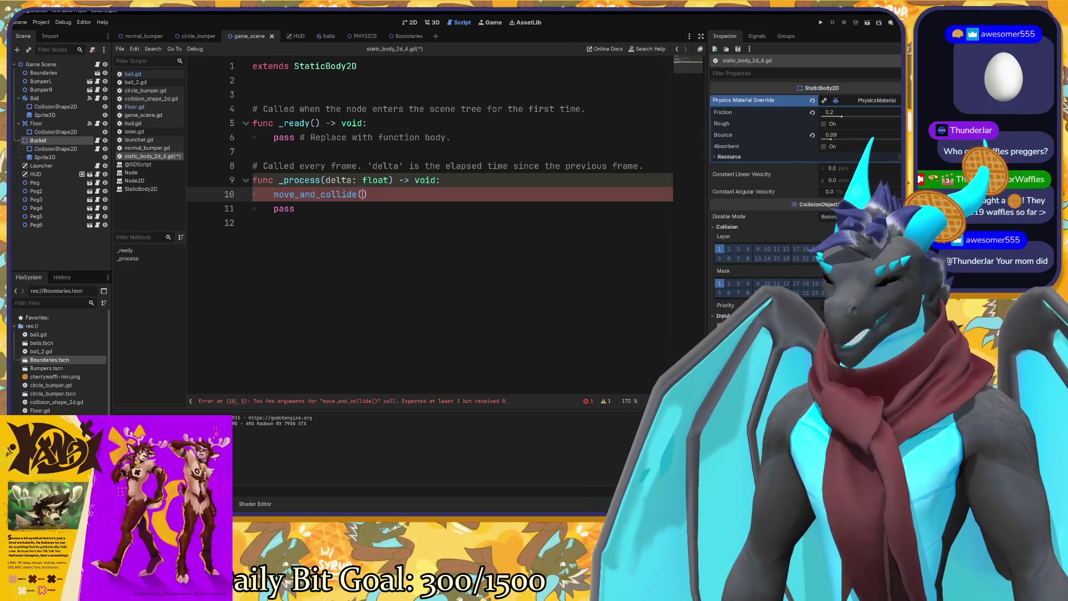
# Pass Vector2() as the argument to move_and_collide.
pyautogui.write('vec')
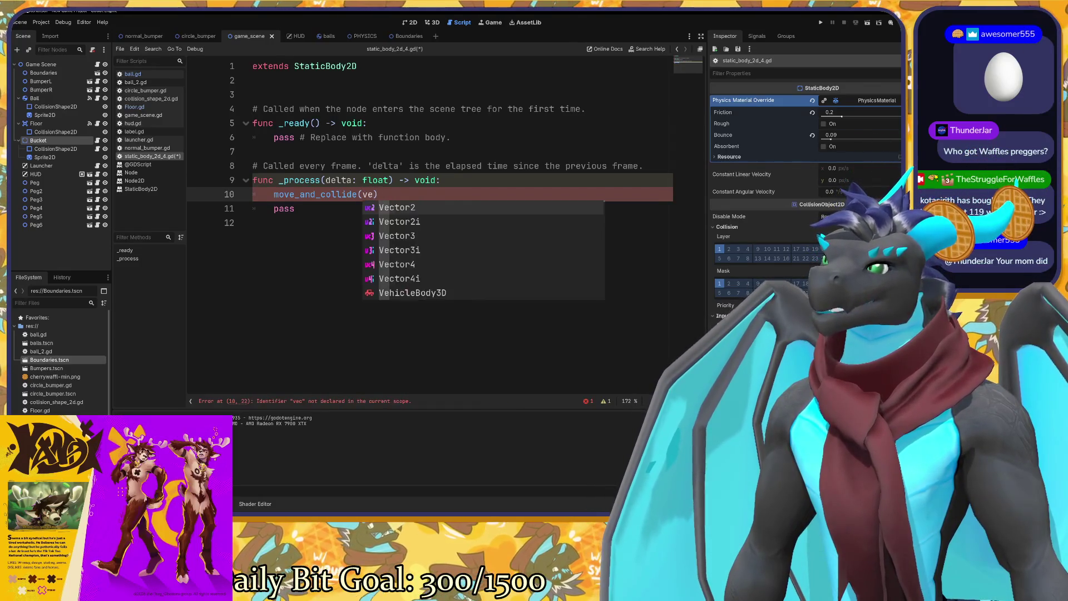
pyautogui.press('BackSpace')
pyautogui.press('BackSpace')
pyautogui.write('ec')
pyautogui.press('Return')
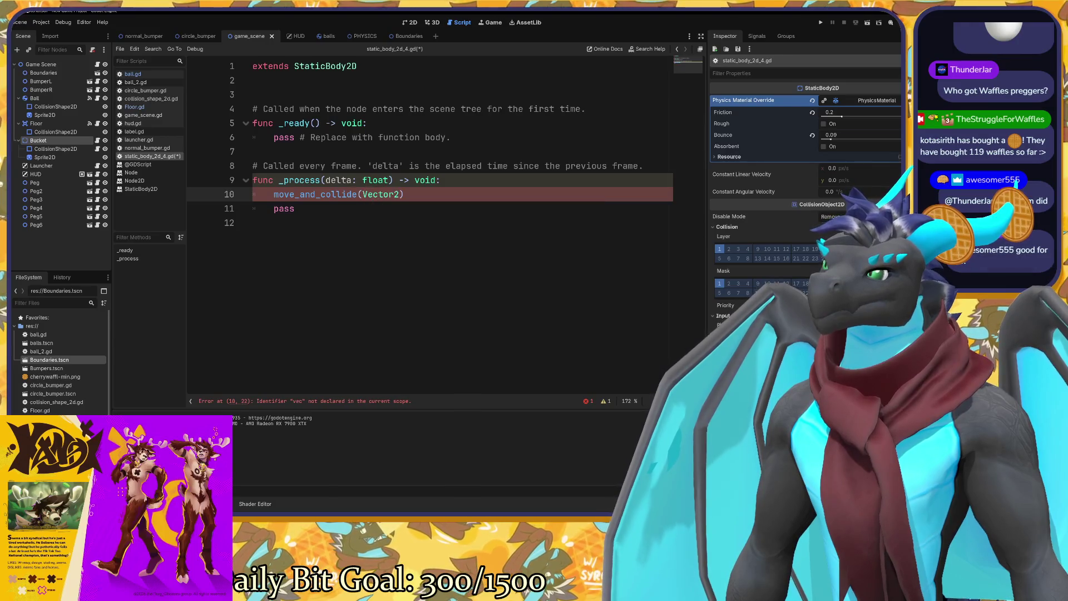
pyautogui.write('(')
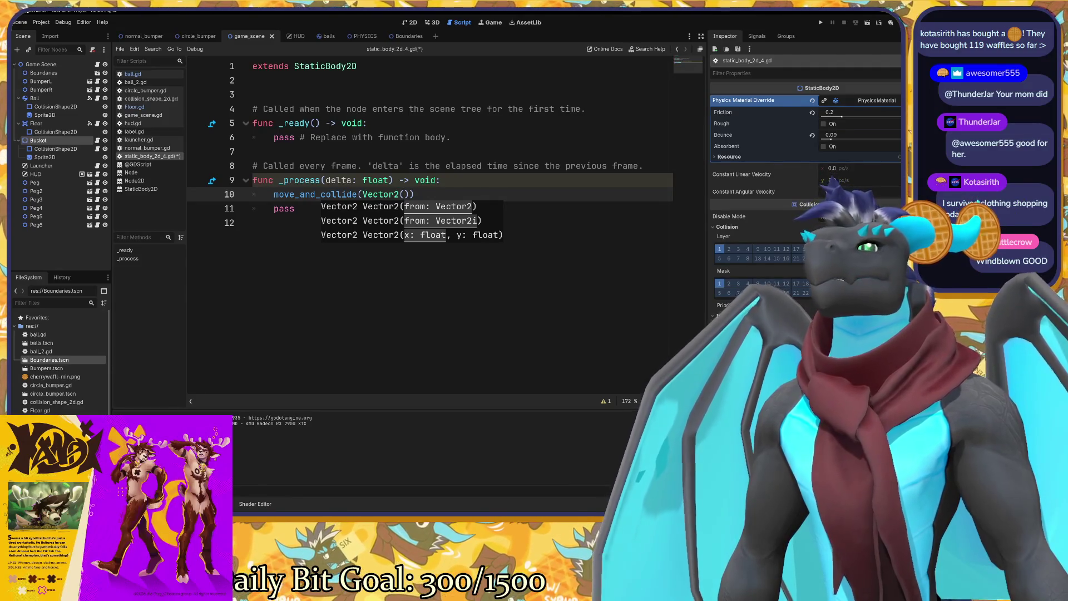
# Begin declaring 'var buck' on line 2 and switch to the Godot docs.
pyautogui.click(334, 80)
pyautogui.write('var ')
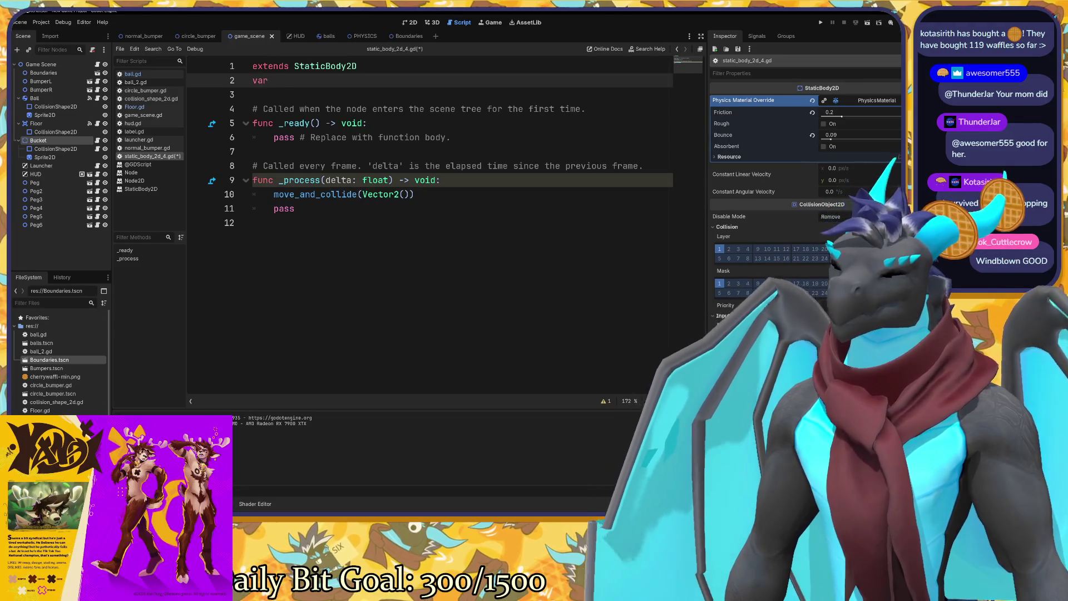
pyautogui.write('buck')
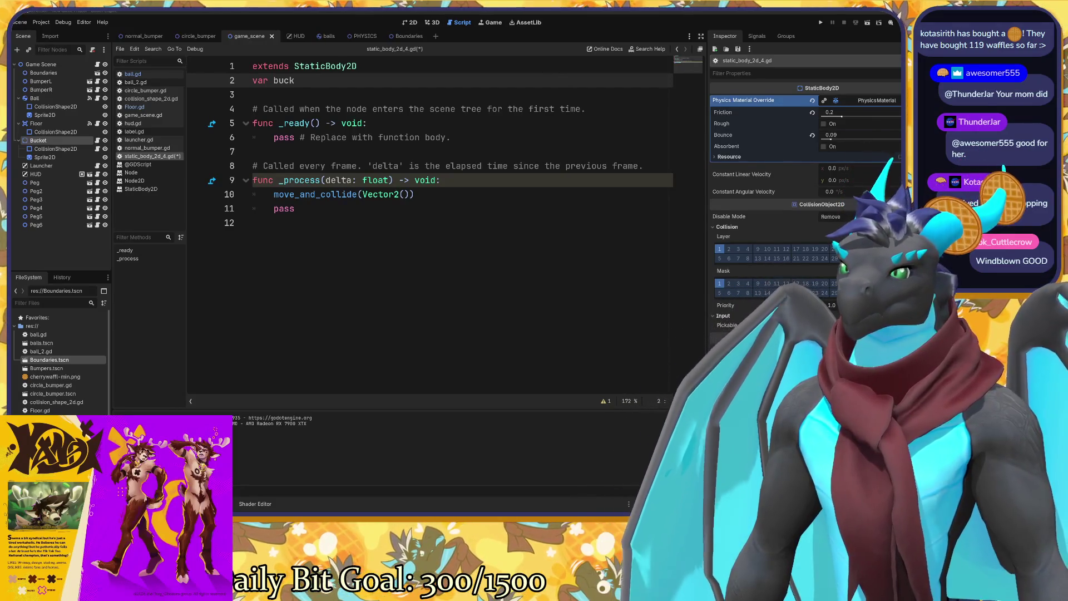
pyautogui.hotkey('alt', 'Tab')
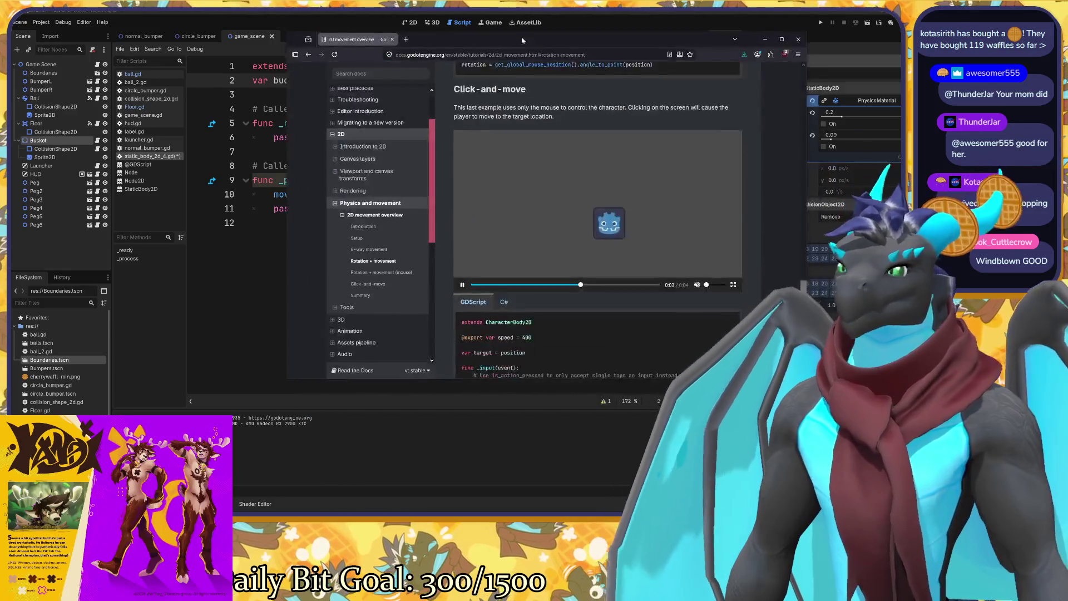
# Dismiss the docs search and collapse the Physics and movement contents section.
pyautogui.press('/')
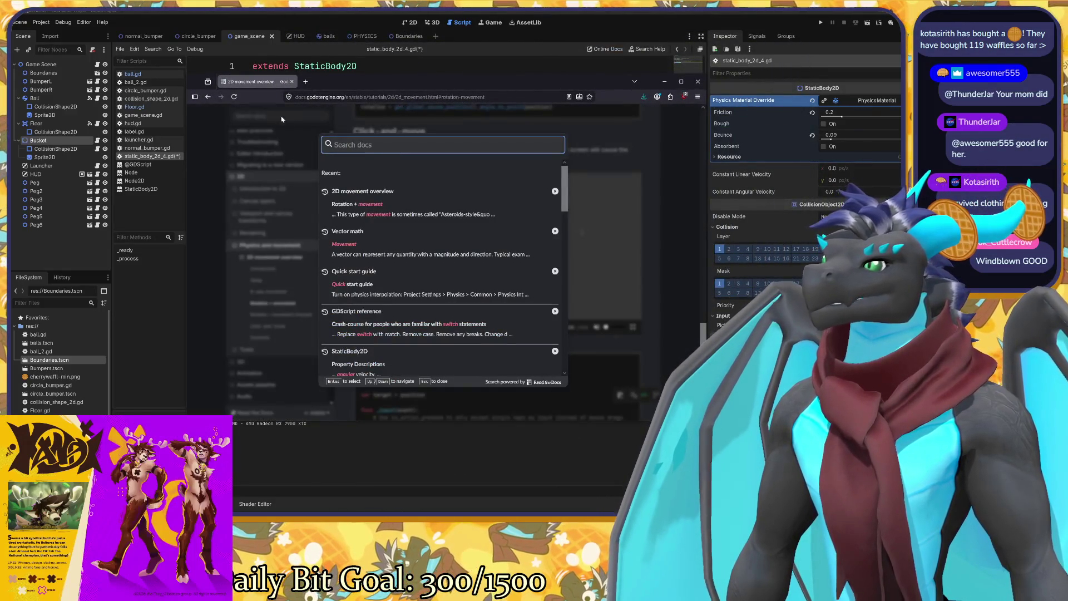
pyautogui.click(289, 203)
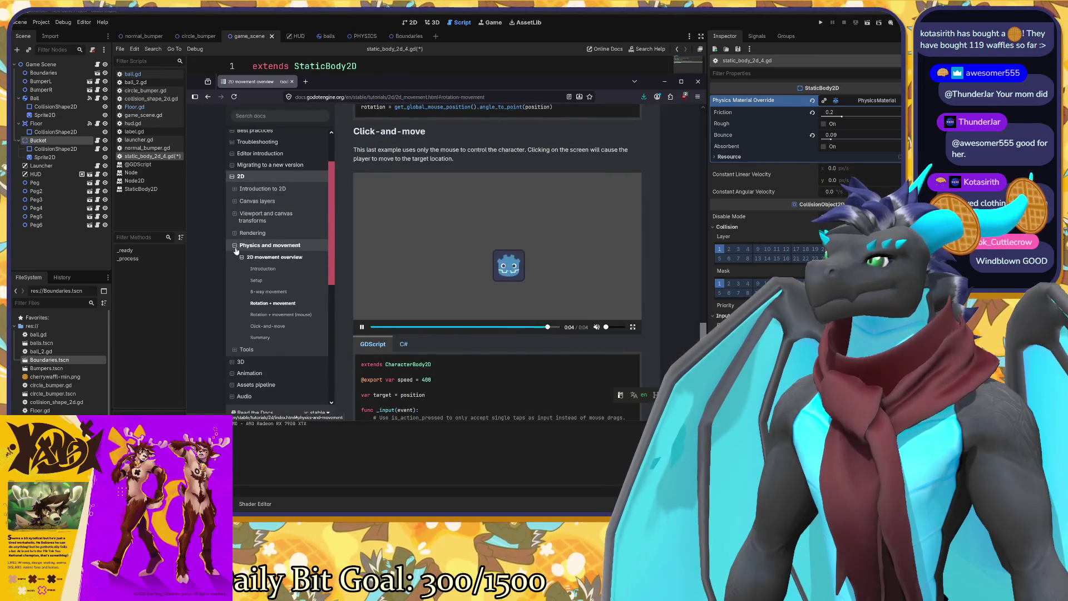
pyautogui.click(235, 245)
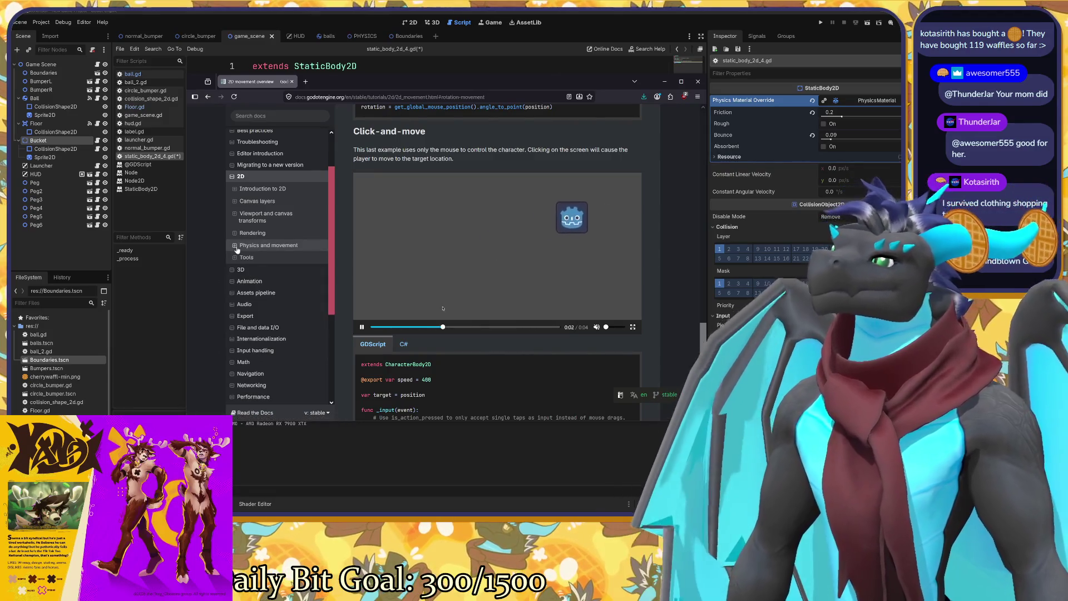
pyautogui.scroll(-3, 237, 251)
pyautogui.scroll(-2, 267, 250)
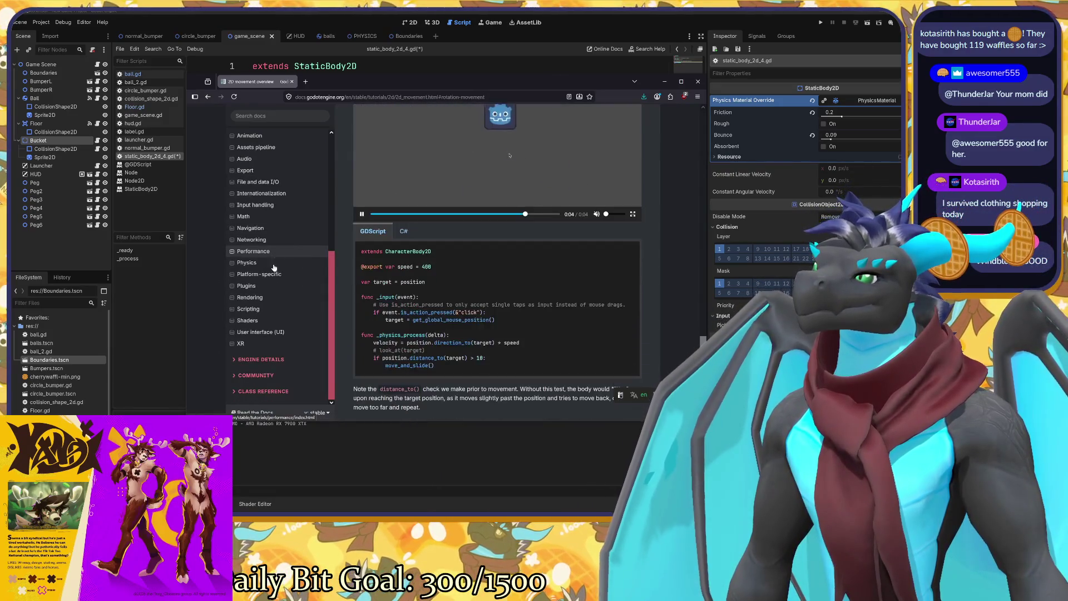
pyautogui.scroll(4, 264, 325)
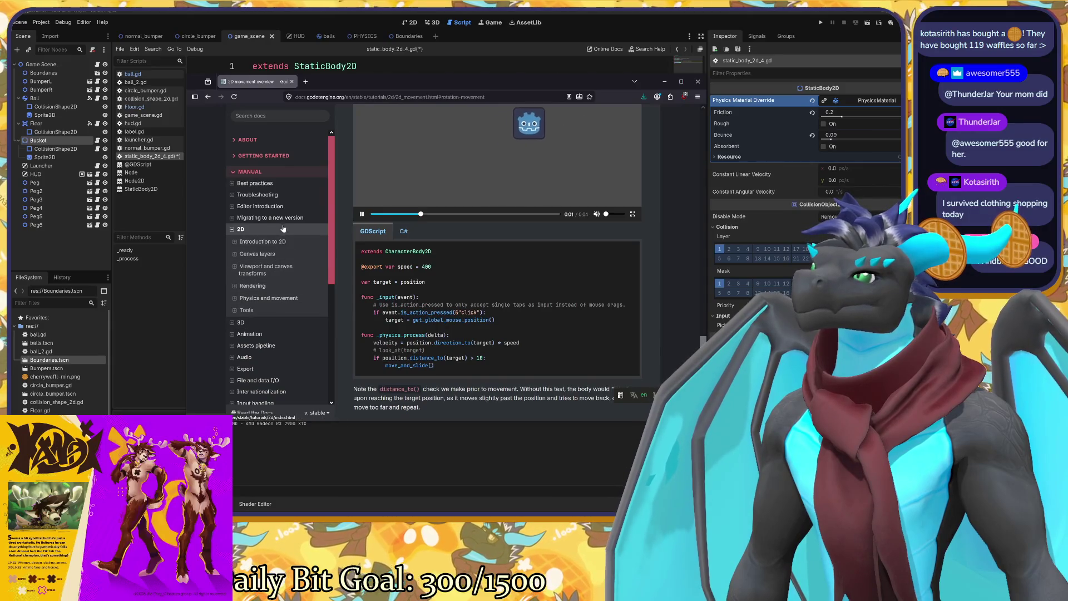
pyautogui.scroll(-1, 277, 244)
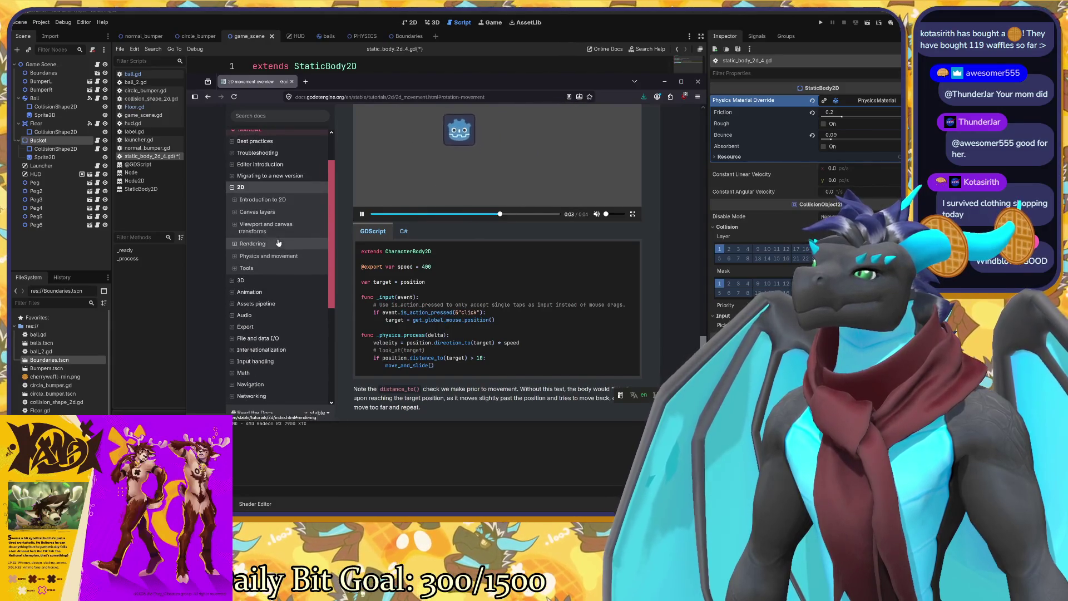
# Navigate through the Animation and 2D index pages to the 2D movement overview.
pyautogui.click(253, 290)
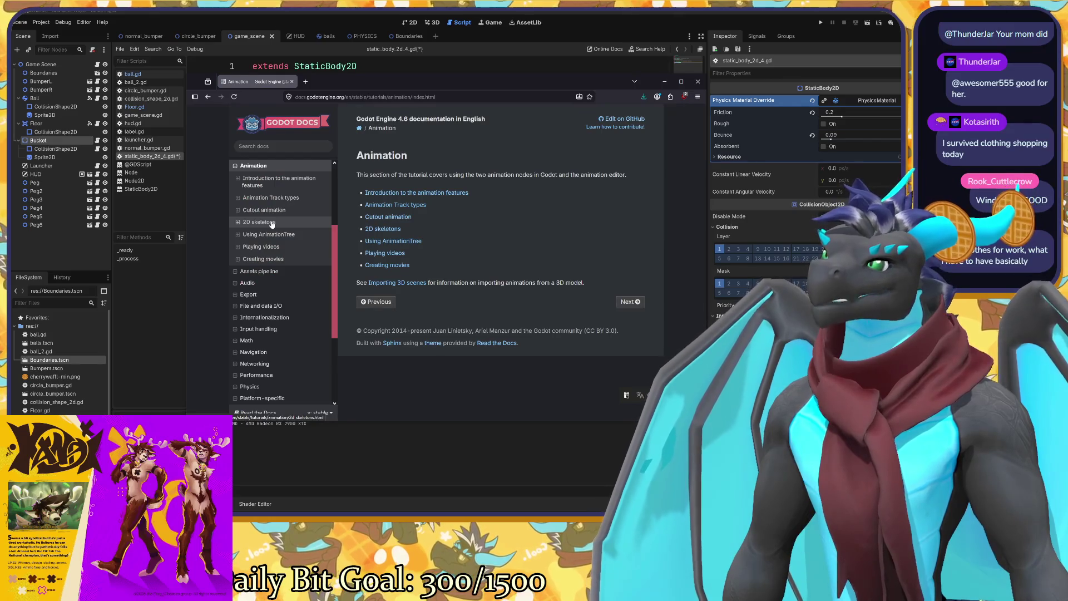
pyautogui.scroll(-1, 273, 234)
pyautogui.scroll(2, 283, 261)
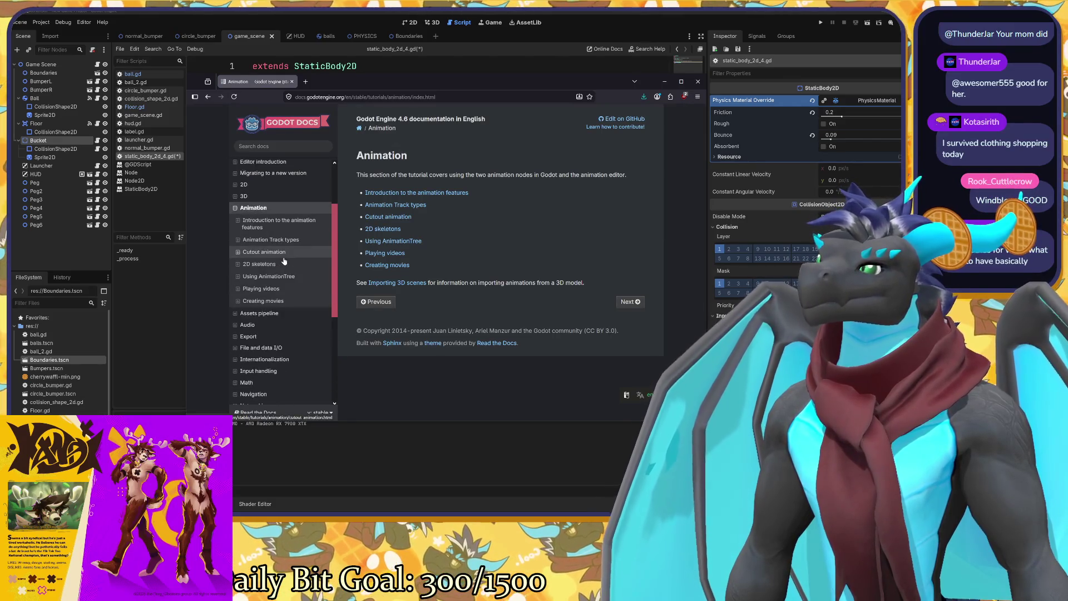
pyautogui.click(246, 185)
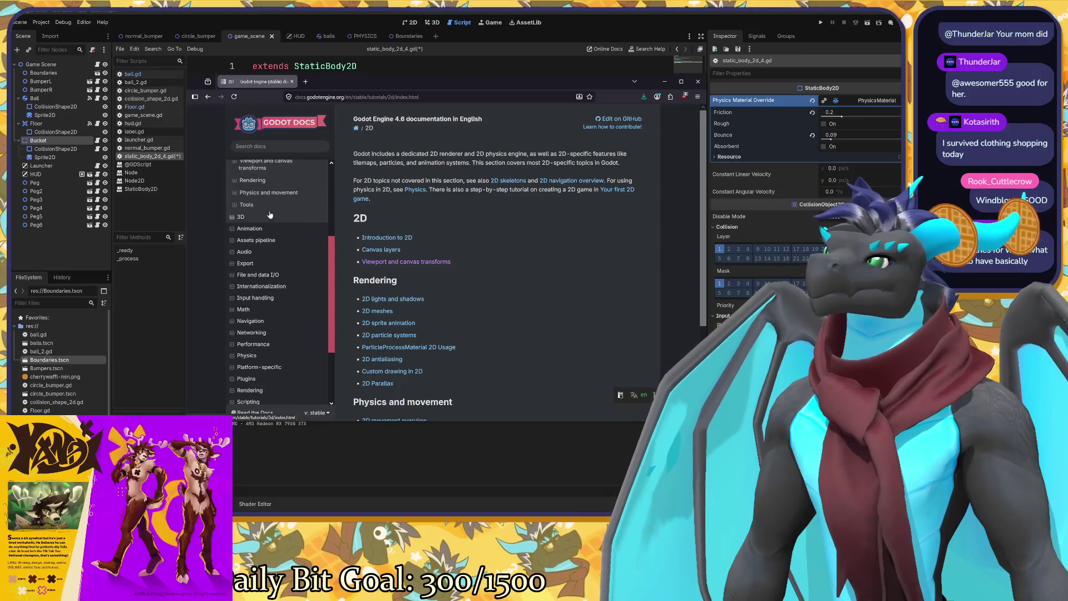
pyautogui.click(276, 236)
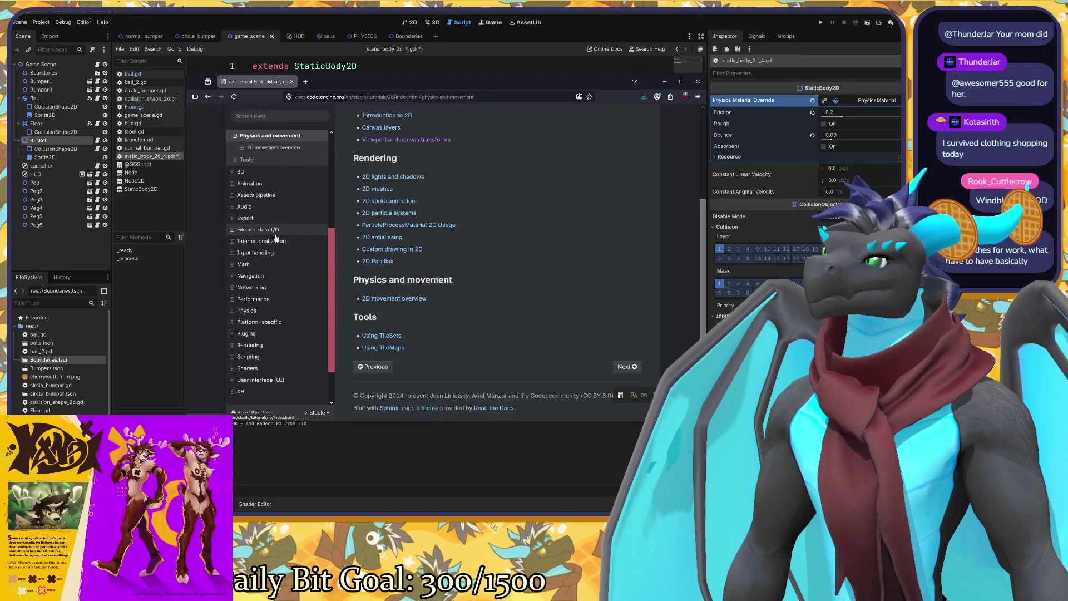
pyautogui.click(273, 150)
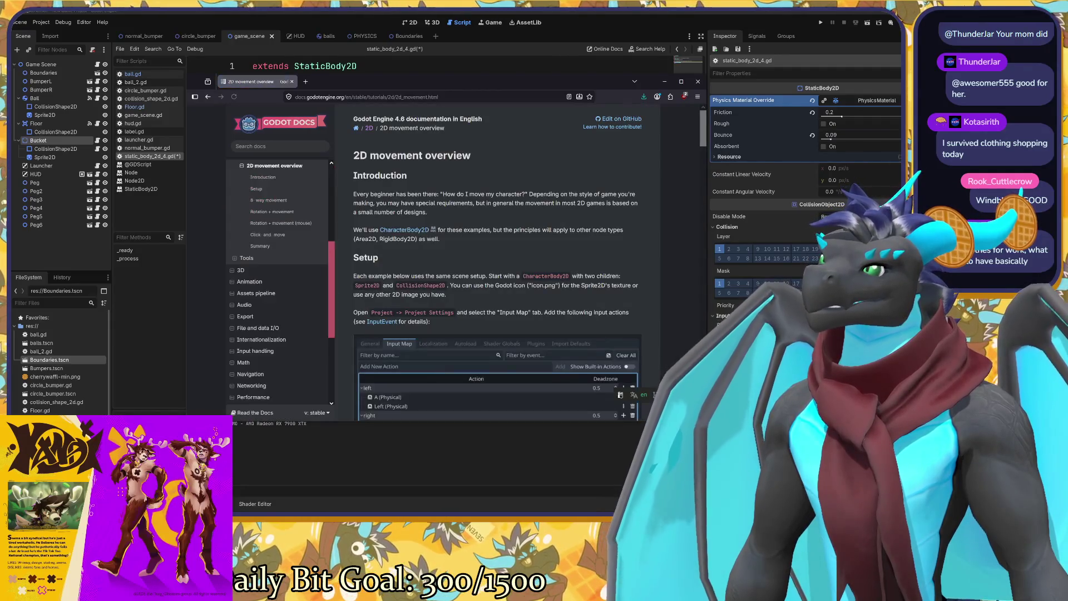
# Skim the 2D movement overview and reopen the docs search with recent results.
pyautogui.scroll(-2, 485, 196)
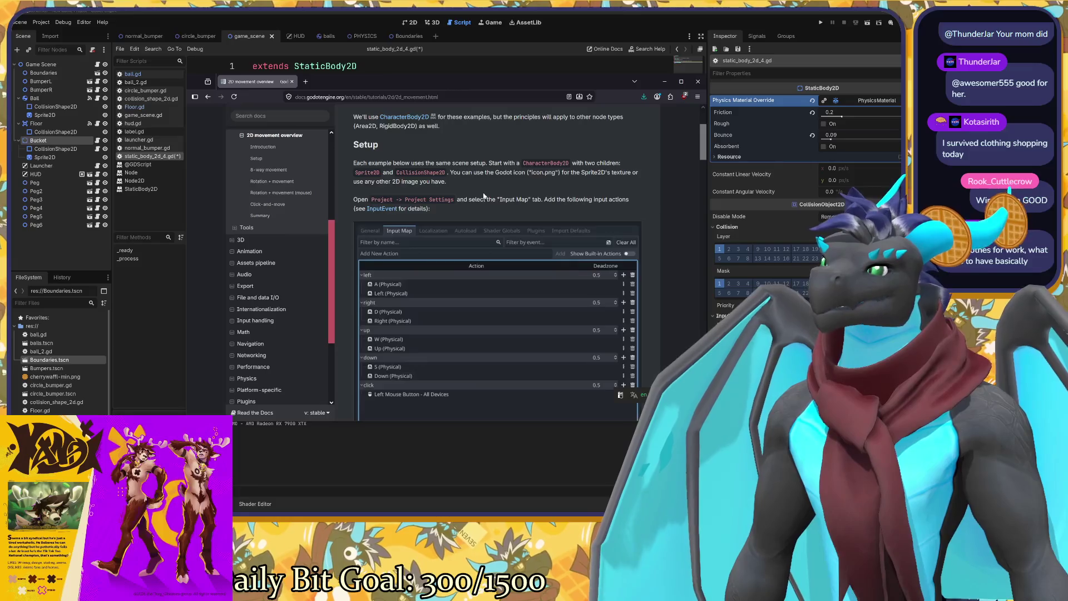
pyautogui.scroll(1, 485, 196)
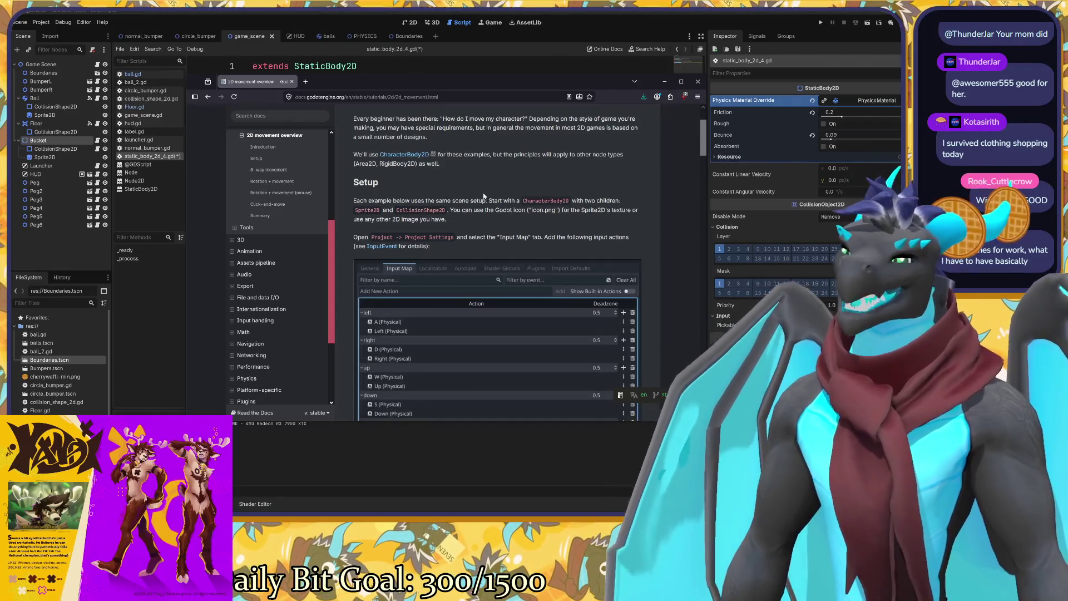
pyautogui.scroll(-2, 484, 196)
pyautogui.scroll(3, 302, 280)
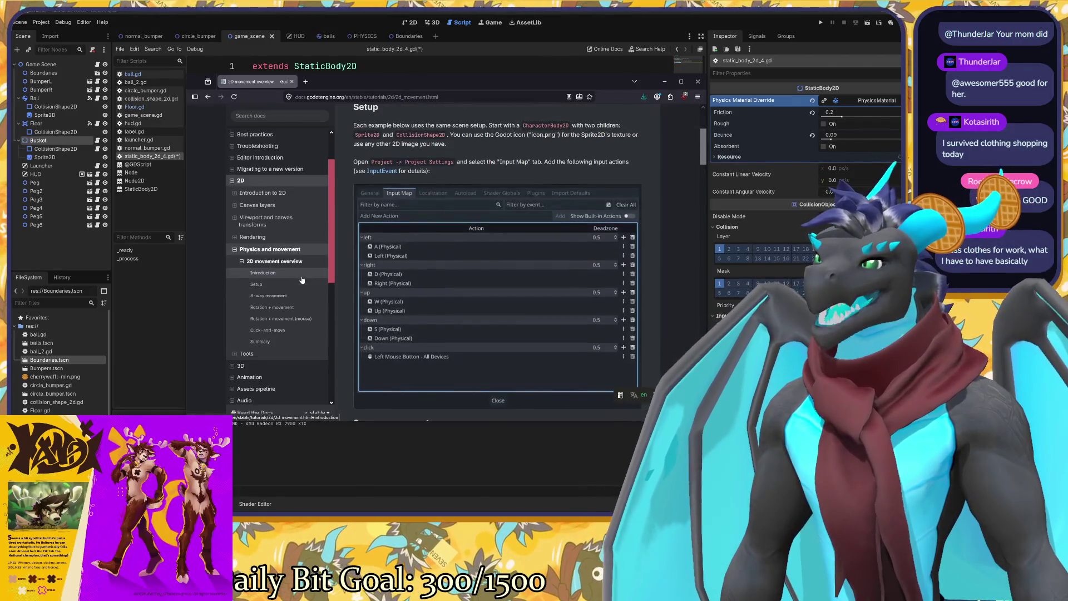
pyautogui.scroll(1, 302, 279)
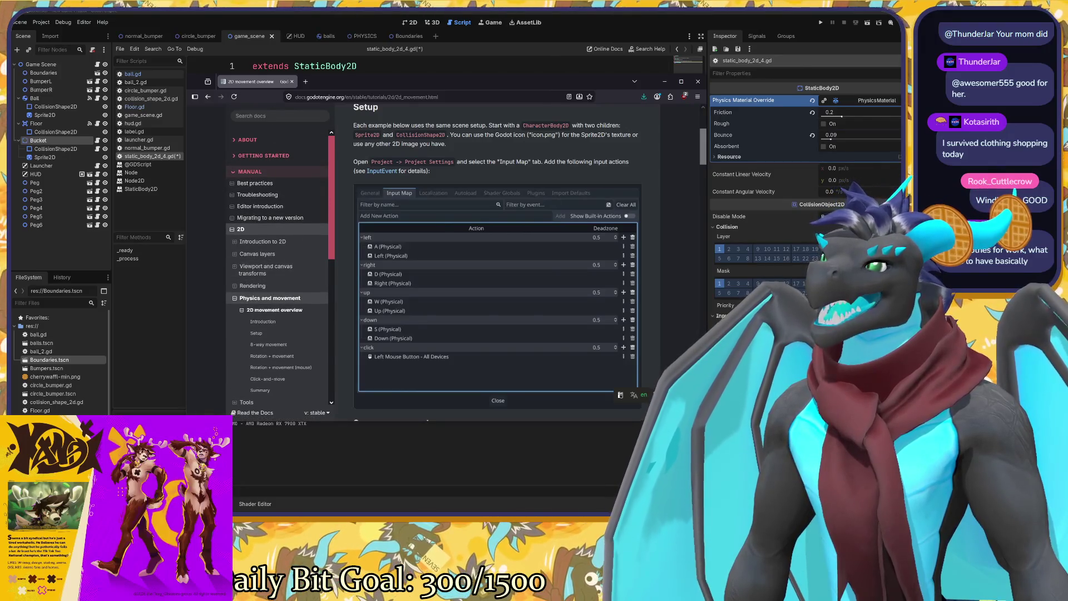
pyautogui.click(280, 117)
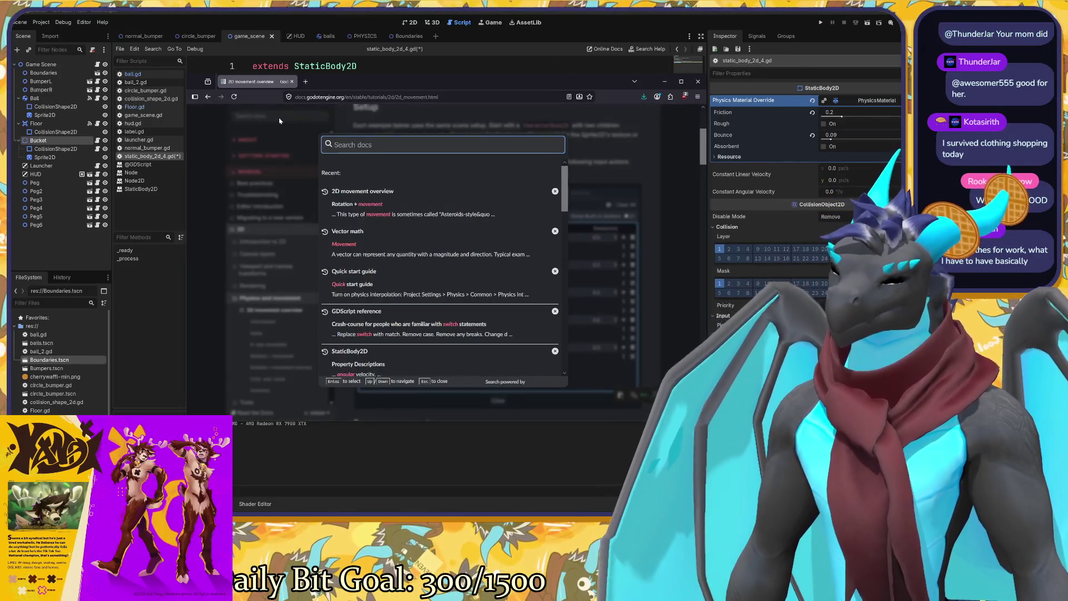
# Search the docs for 'moving 2d bodies' and browse through the results.
pyautogui.write('moving 2')
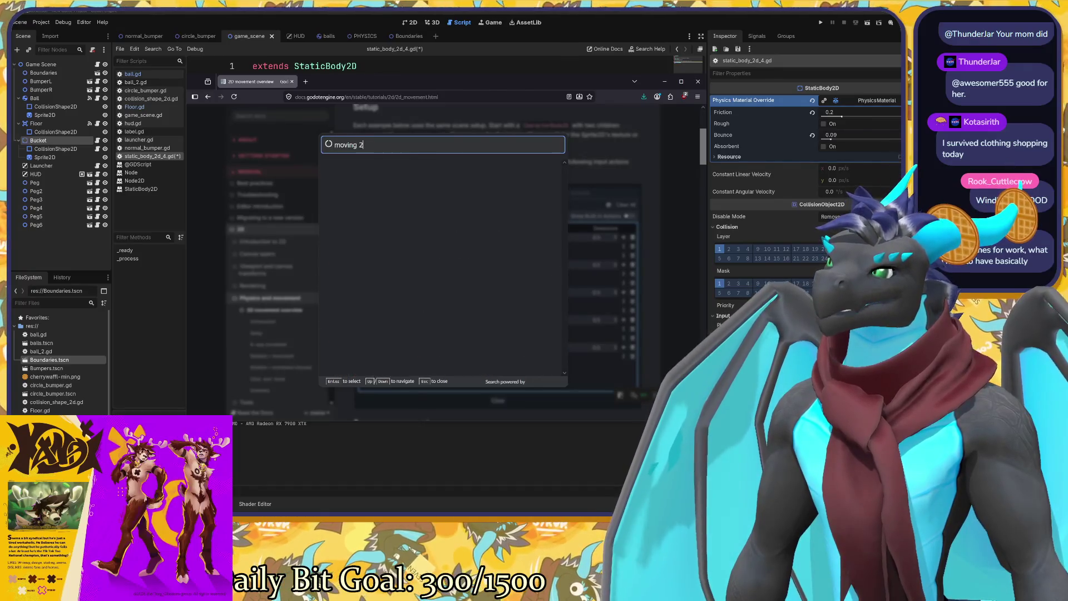
pyautogui.write('d bodies')
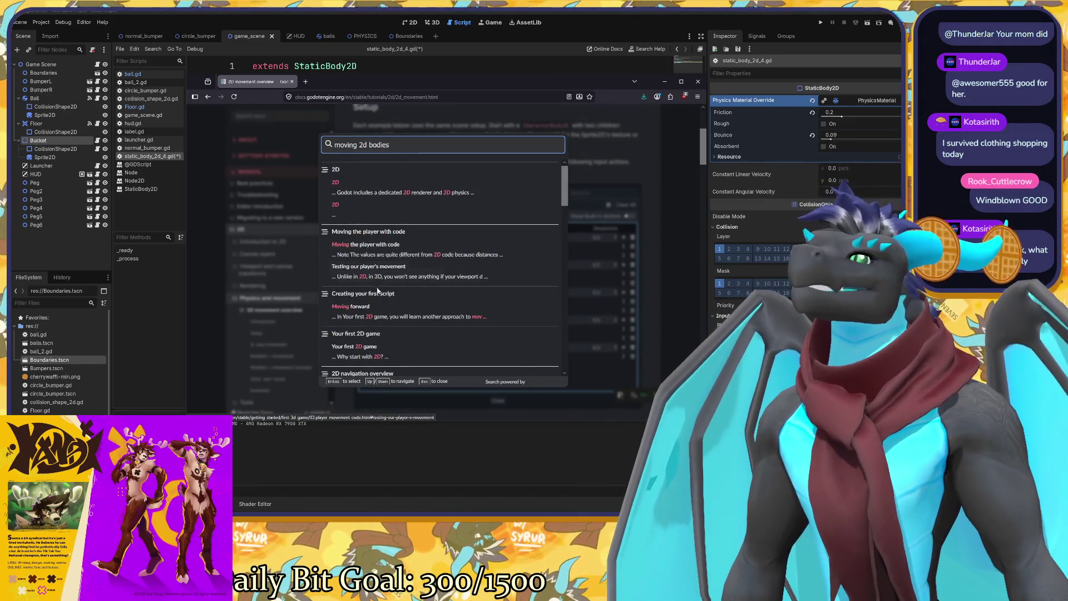
pyautogui.scroll(-2, 393, 313)
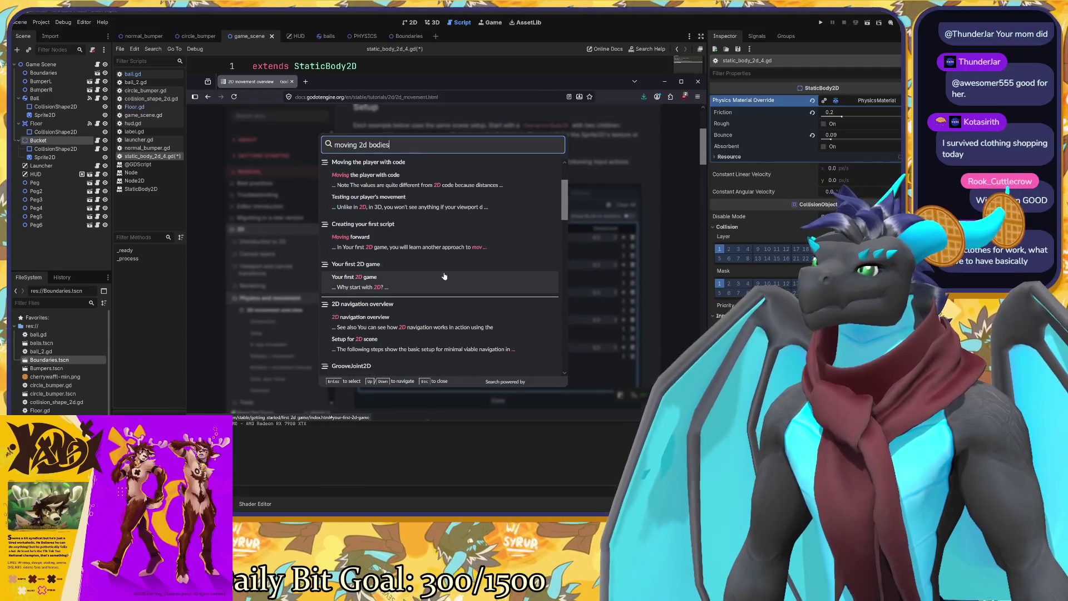
pyautogui.scroll(-3, 440, 271)
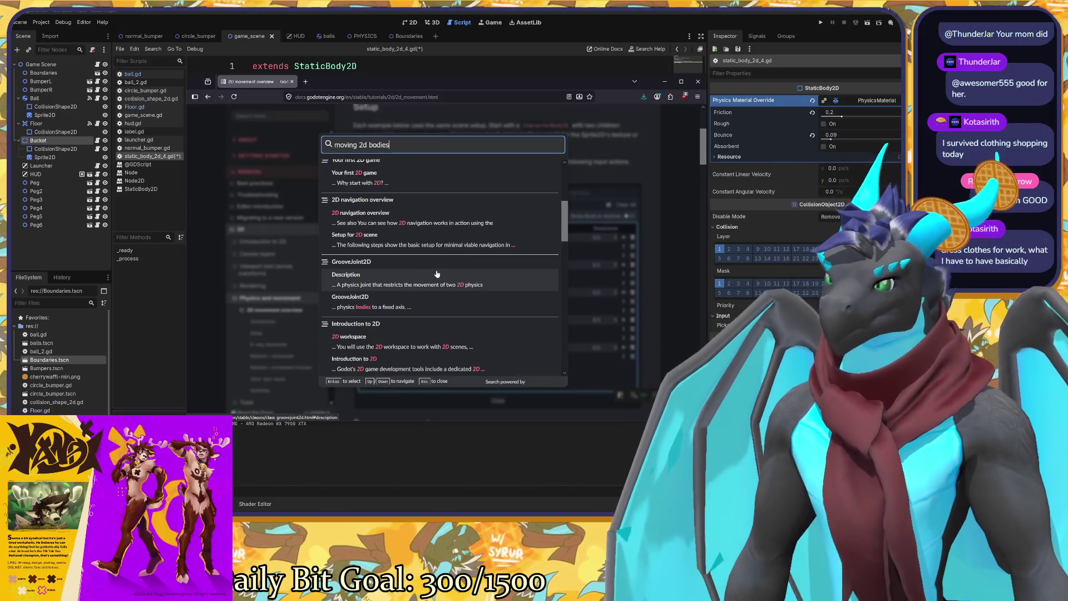
pyautogui.scroll(-4, 436, 274)
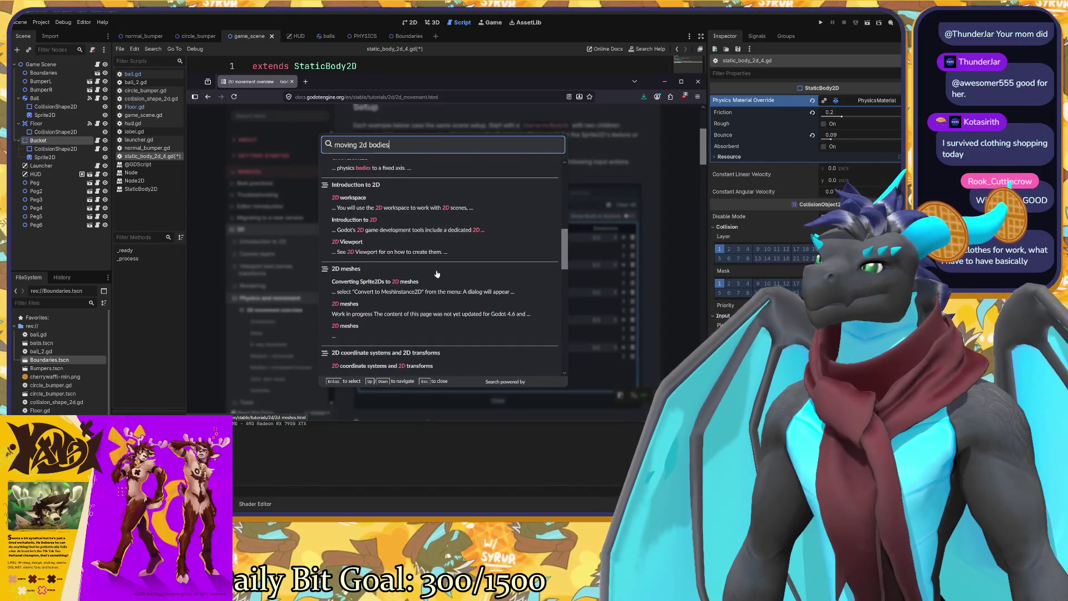
pyautogui.scroll(-5, 437, 274)
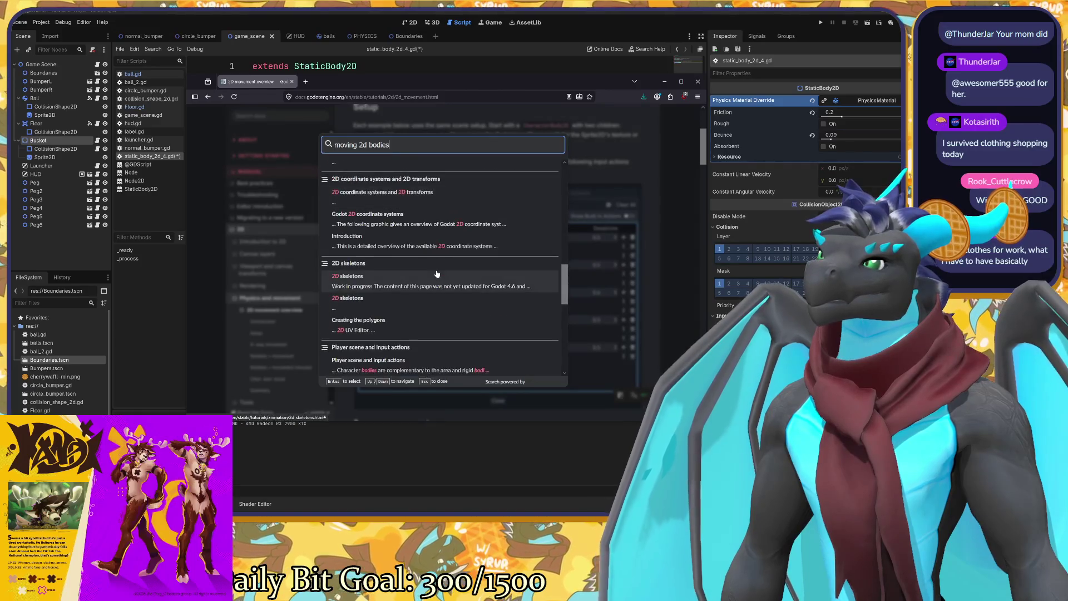
pyautogui.scroll(-2, 436, 274)
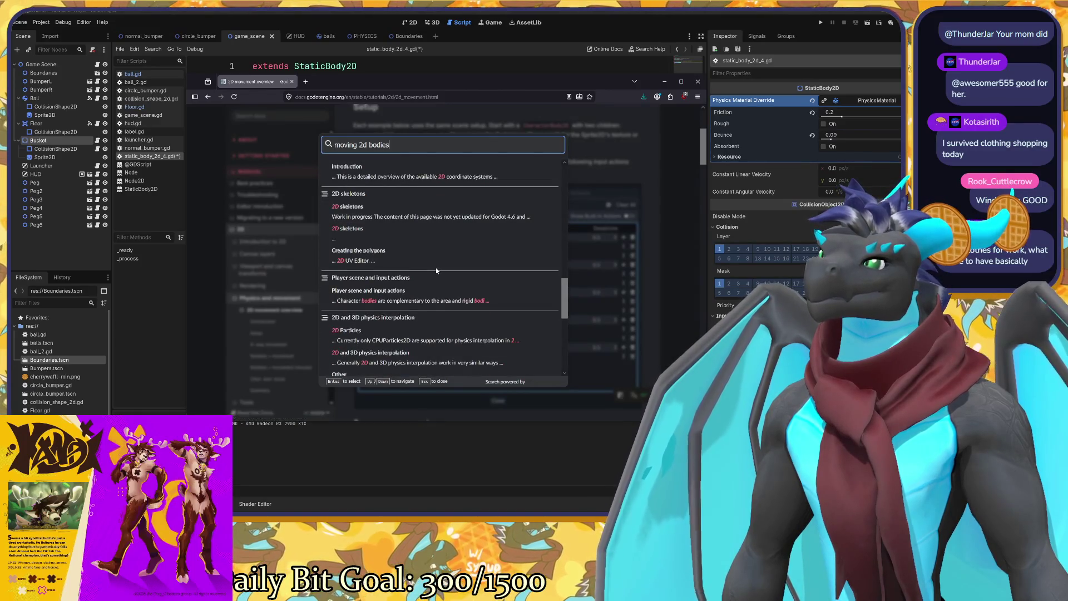
pyautogui.scroll(-5, 437, 269)
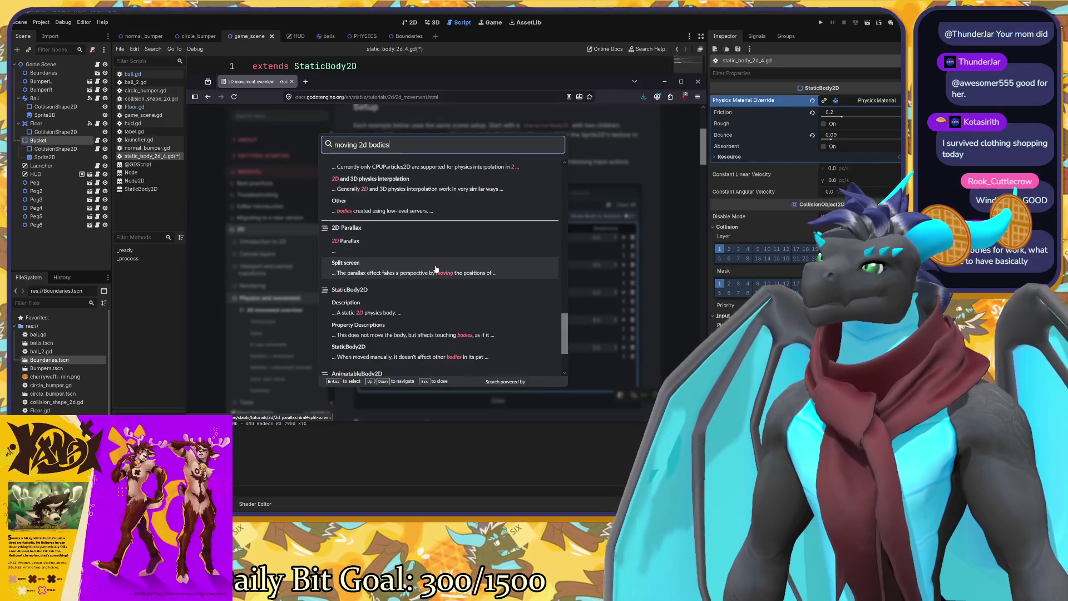
pyautogui.scroll(-2, 436, 269)
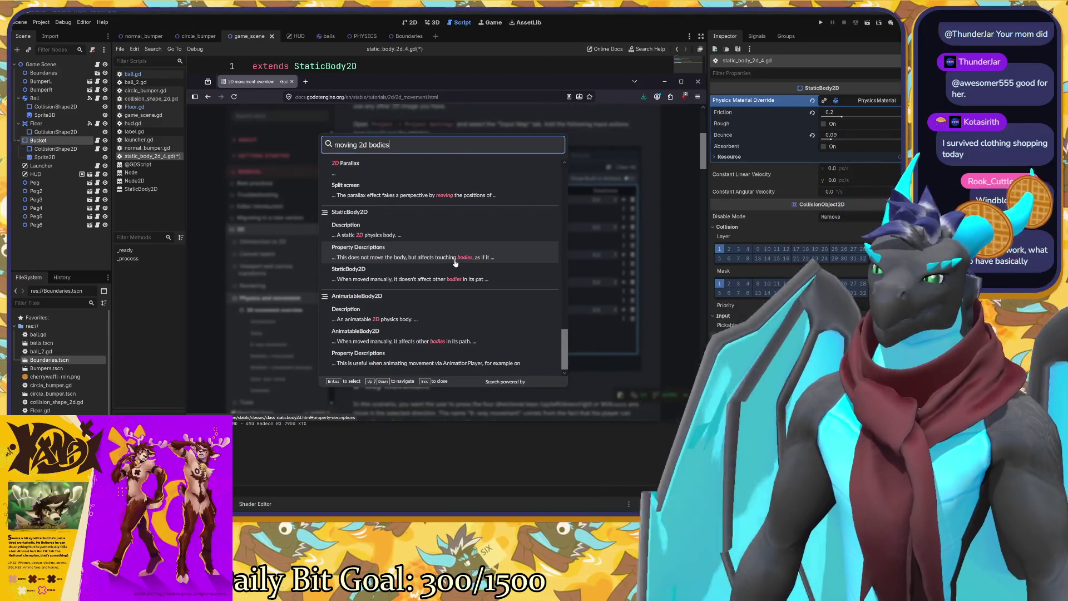
pyautogui.scroll(5, 484, 237)
pyautogui.scroll(5, 485, 236)
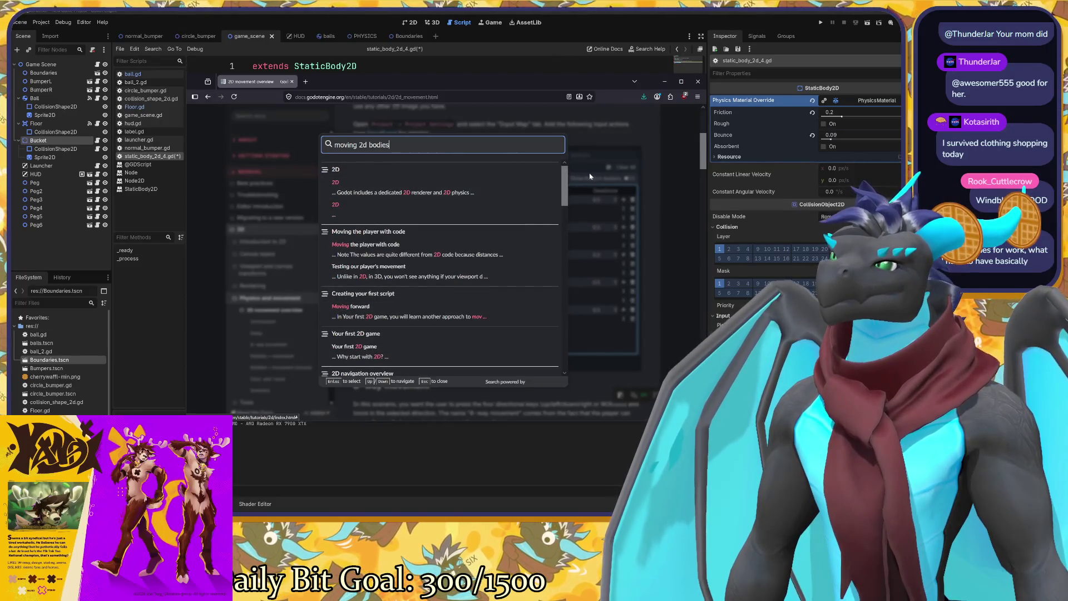
pyautogui.click(600, 174)
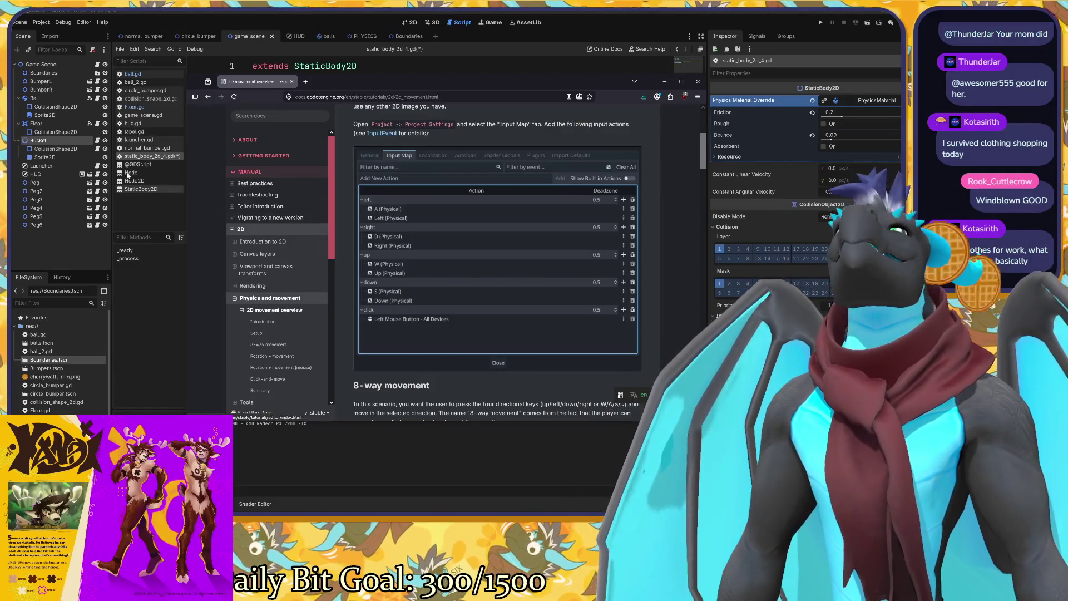
# Search 'set_velocity' and open the NavigationObstacle2D property descriptions result.
pyautogui.click(265, 118)
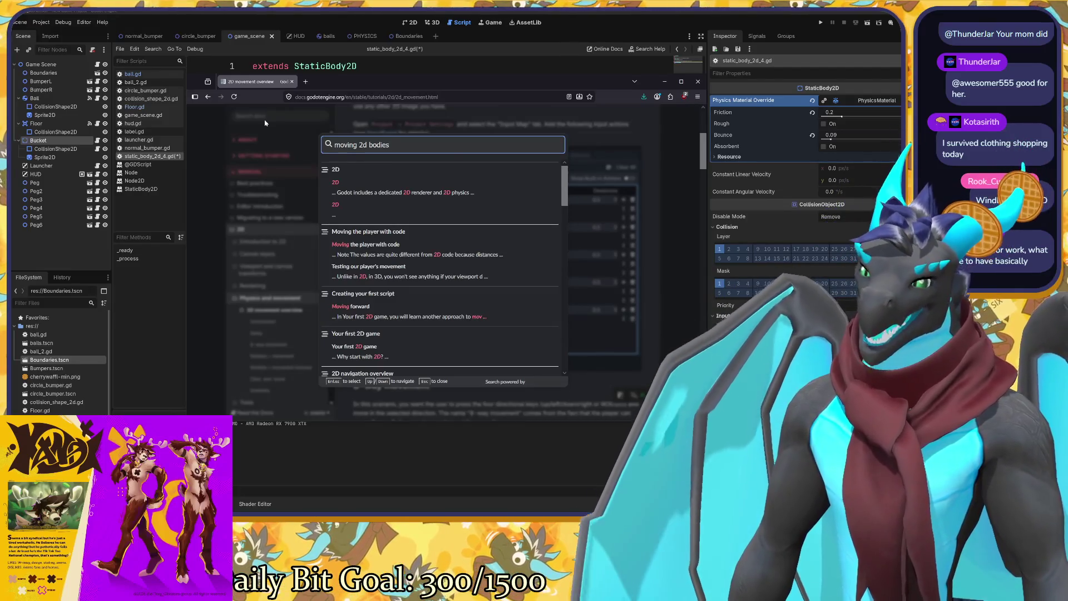
pyautogui.press('BackSpace')
pyautogui.press('BackSpace')
pyautogui.press('BackSpace')
pyautogui.write('set_velocity')
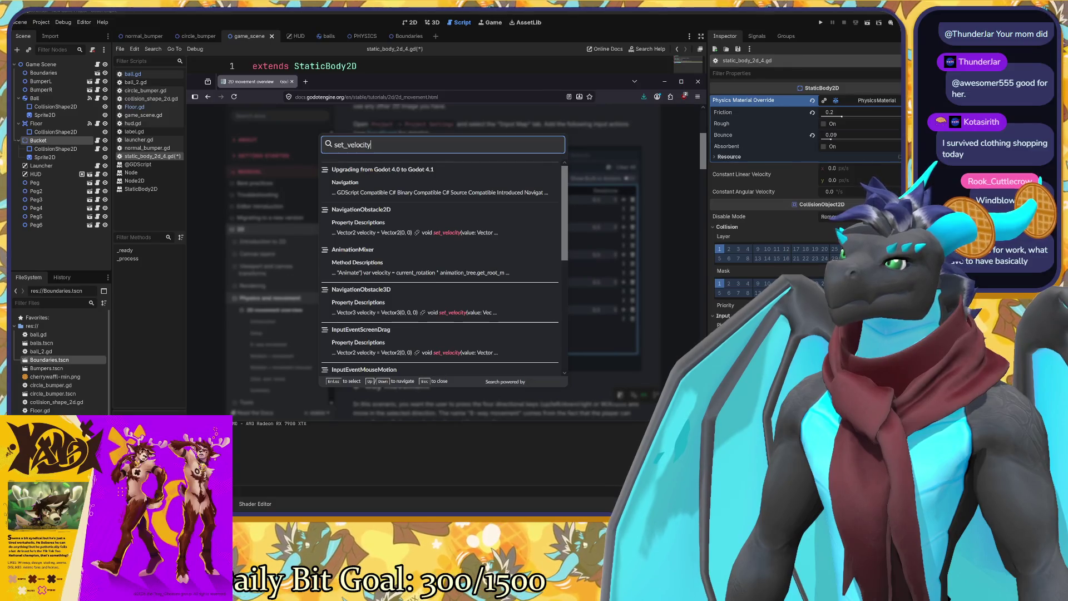
pyautogui.click(396, 220)
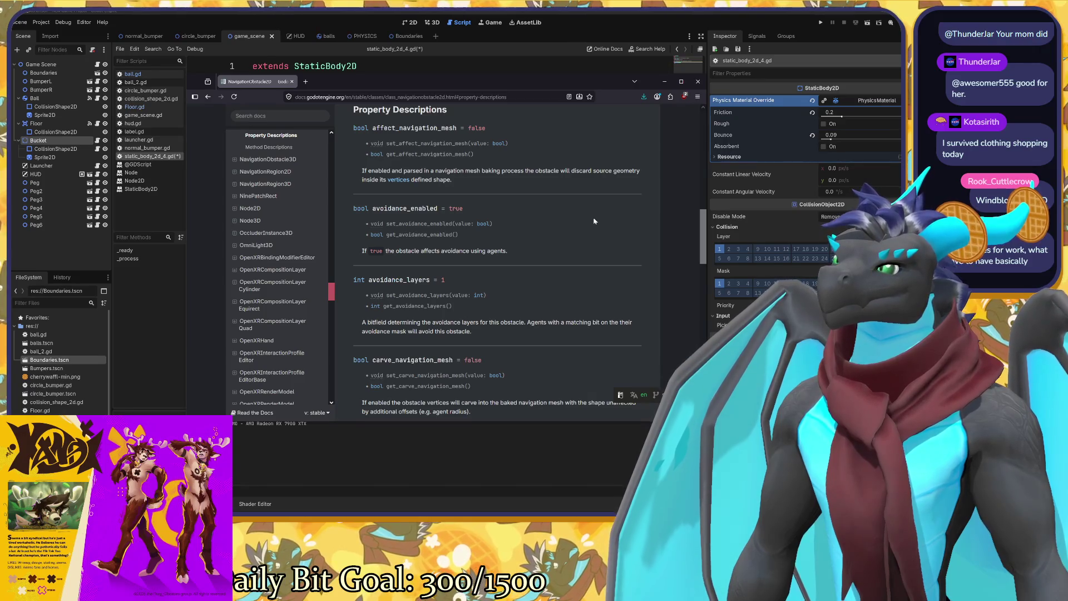
# Read NavigationObstacle2D's velocity property (Vector2, default (0, 0)), then return to static_body_2d_4.gd.
pyautogui.scroll(-2, 578, 223)
pyautogui.scroll(-2, 448, 253)
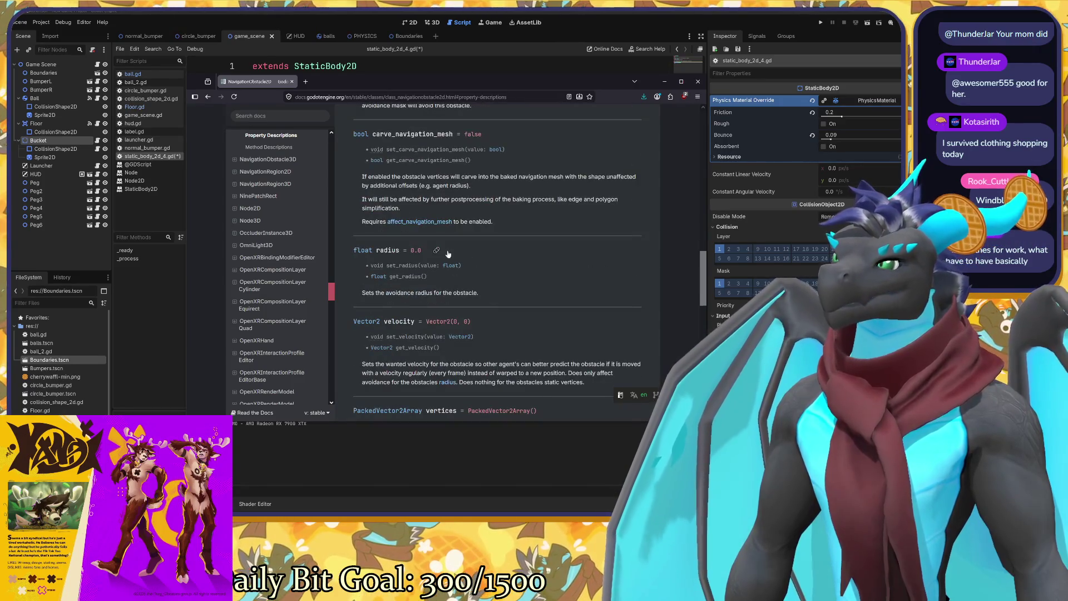
pyautogui.scroll(-2, 448, 253)
pyautogui.moveTo(384, 245); pyautogui.dragTo(448, 245)
pyautogui.click(448, 246)
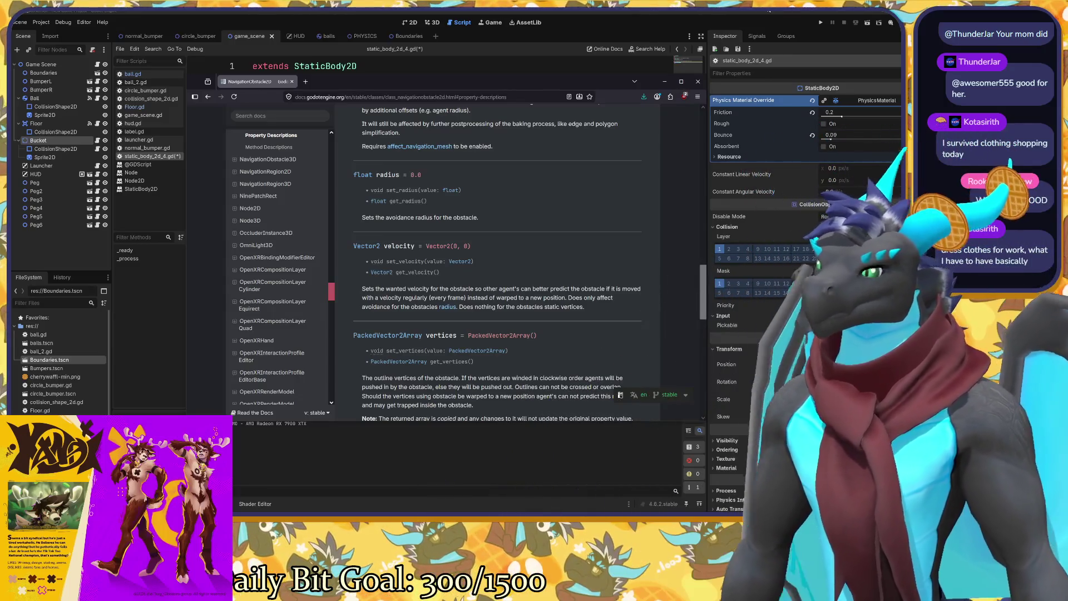
pyautogui.scroll(-5, 588, 180)
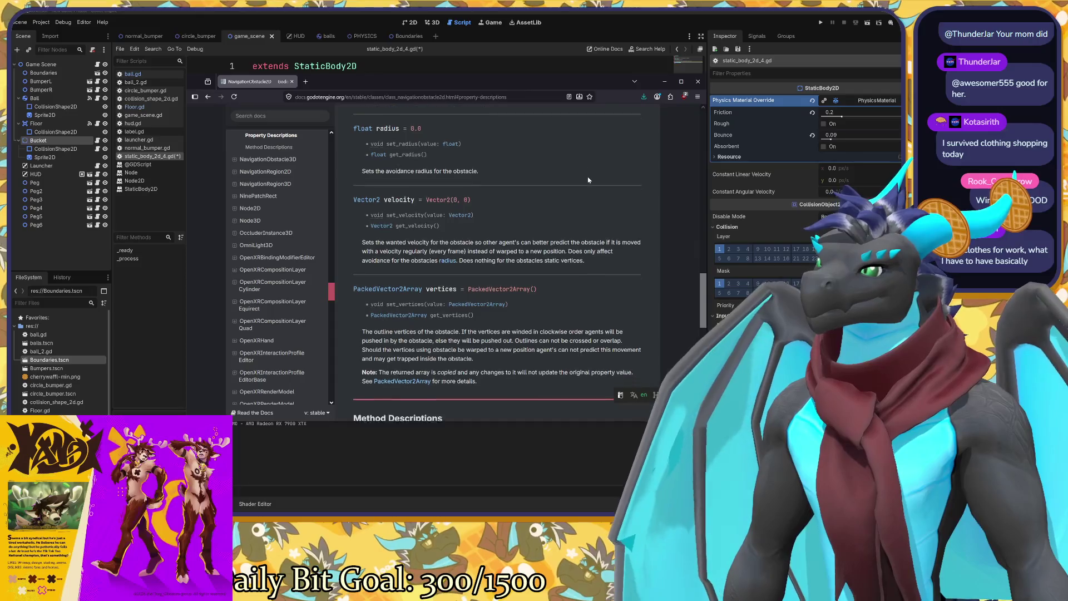
pyautogui.scroll(10, 590, 198)
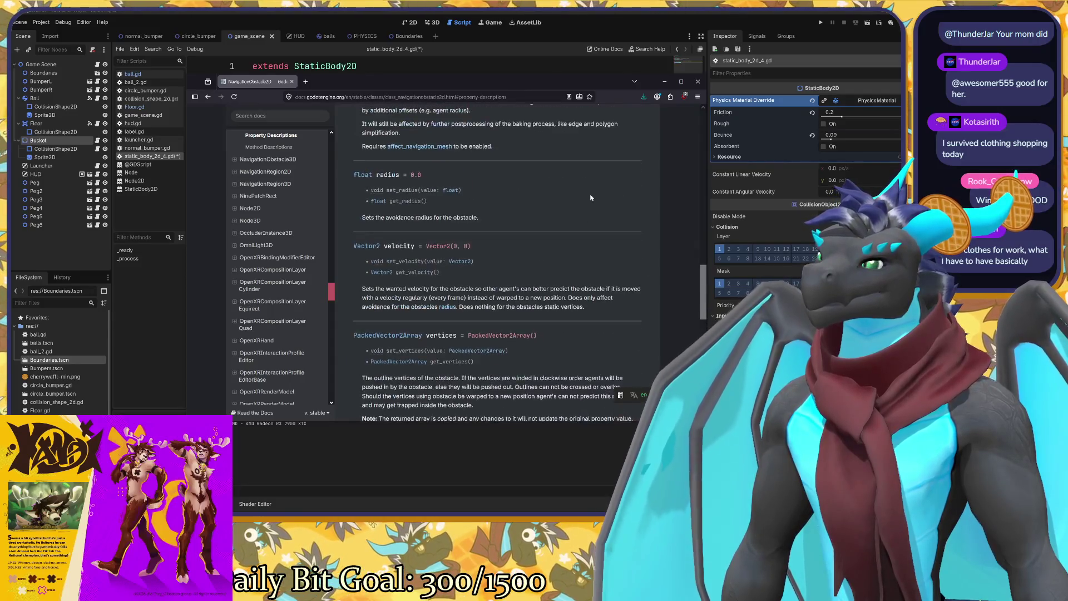
pyautogui.scroll(3, 591, 197)
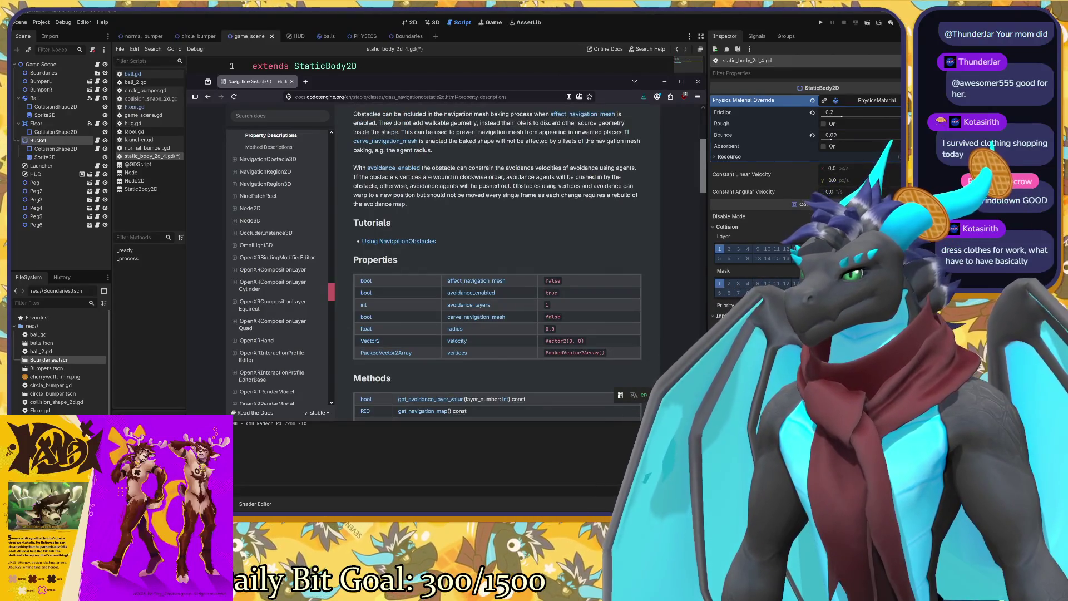
pyautogui.scroll(-4, 535, 207)
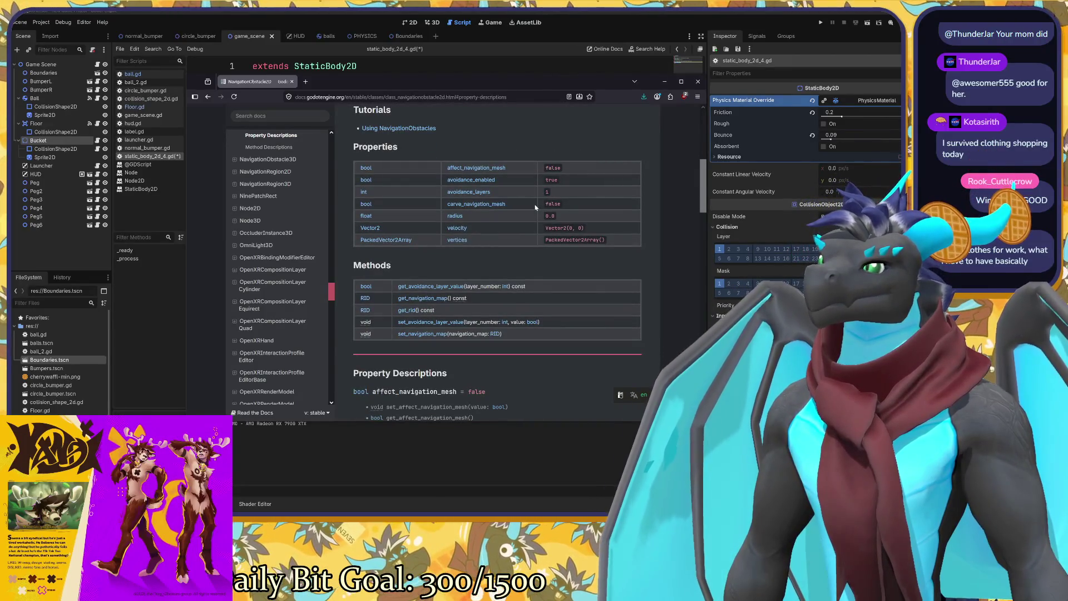
pyautogui.scroll(10, 535, 208)
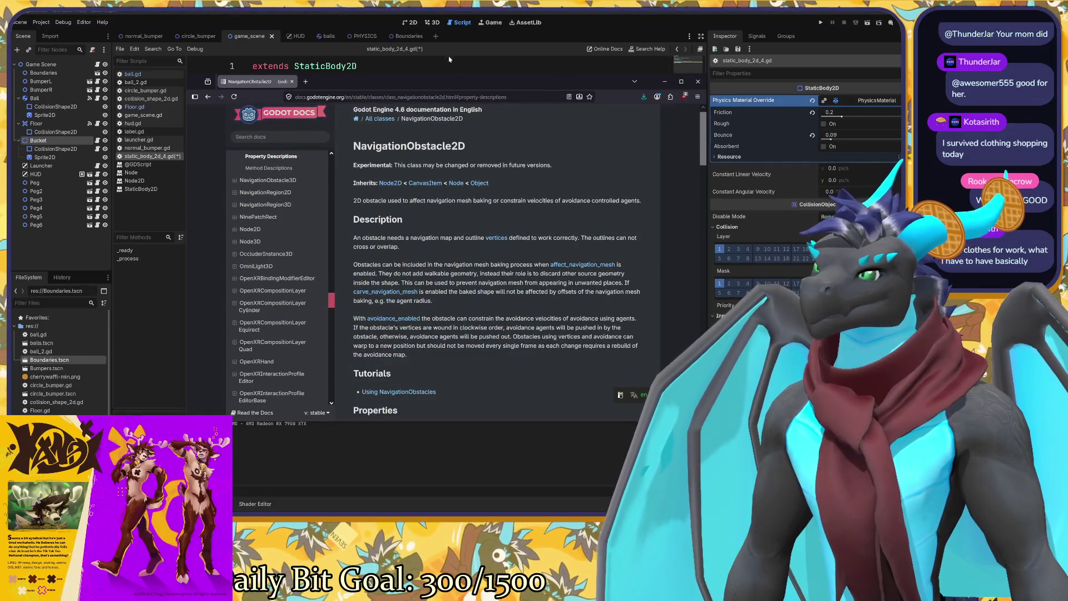
pyautogui.click(457, 71)
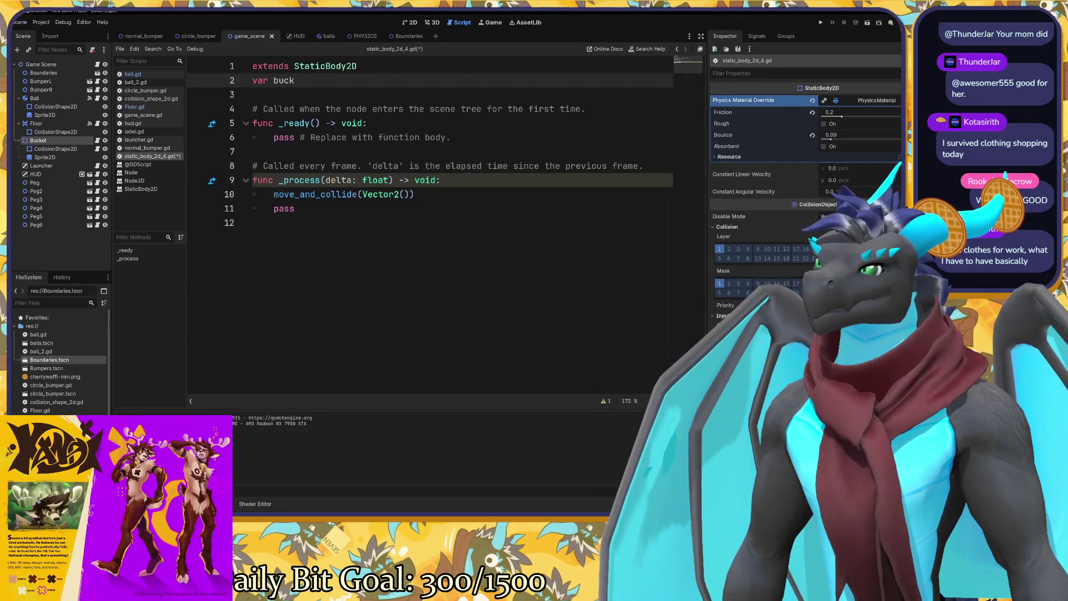
# Overwrite line 10's move_and_collide call with set_linear_velocity() and open ball.gd.
pyautogui.click(404, 194)
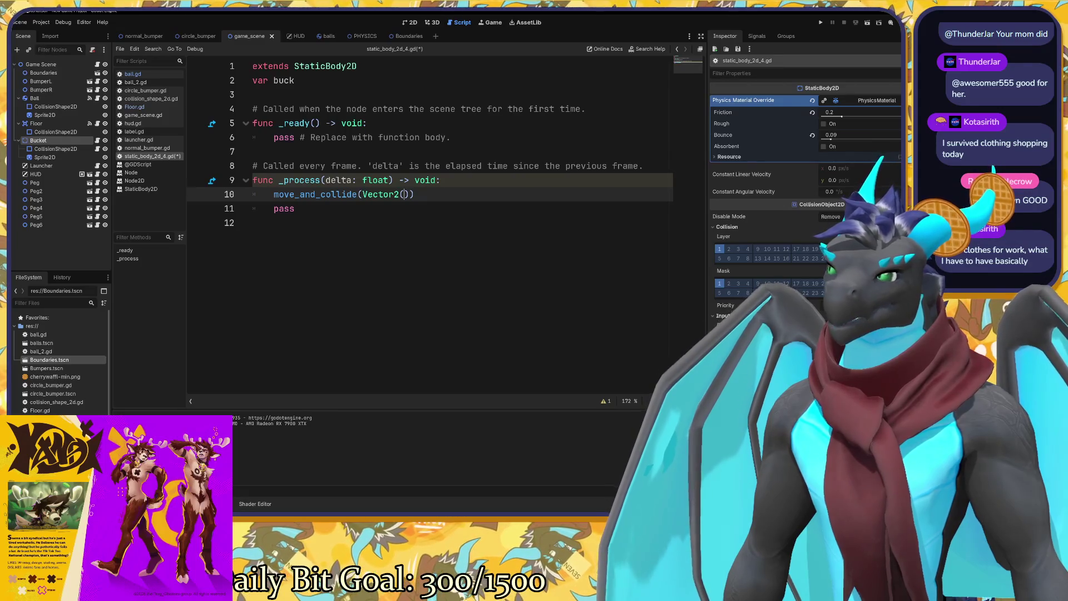
pyautogui.click(294, 81)
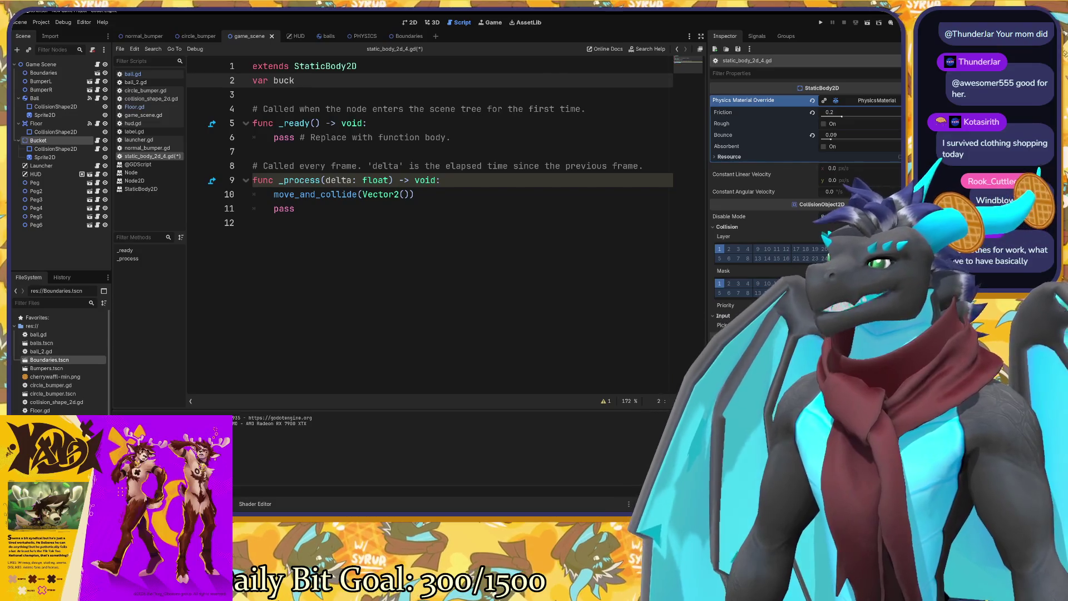
pyautogui.moveTo(273, 194); pyautogui.dragTo(414, 194)
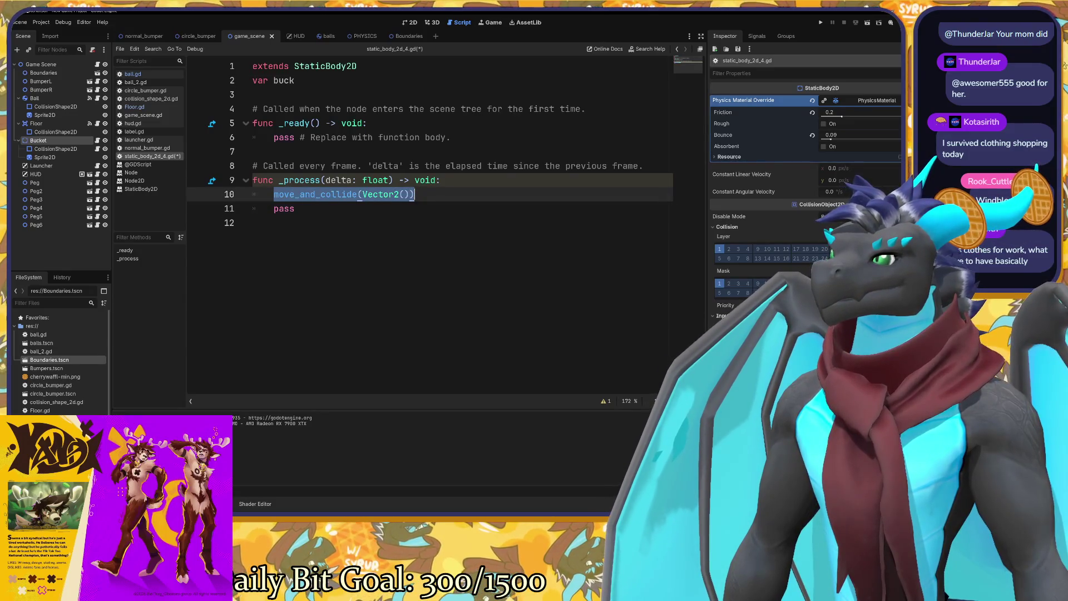
pyautogui.write('set_')
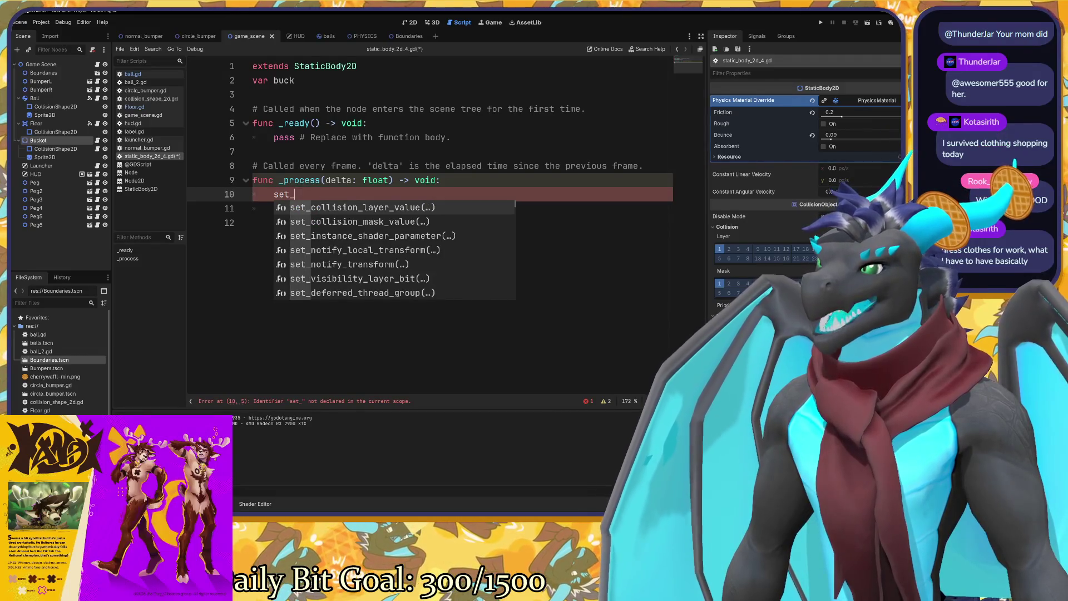
pyautogui.write('linear_velocity')
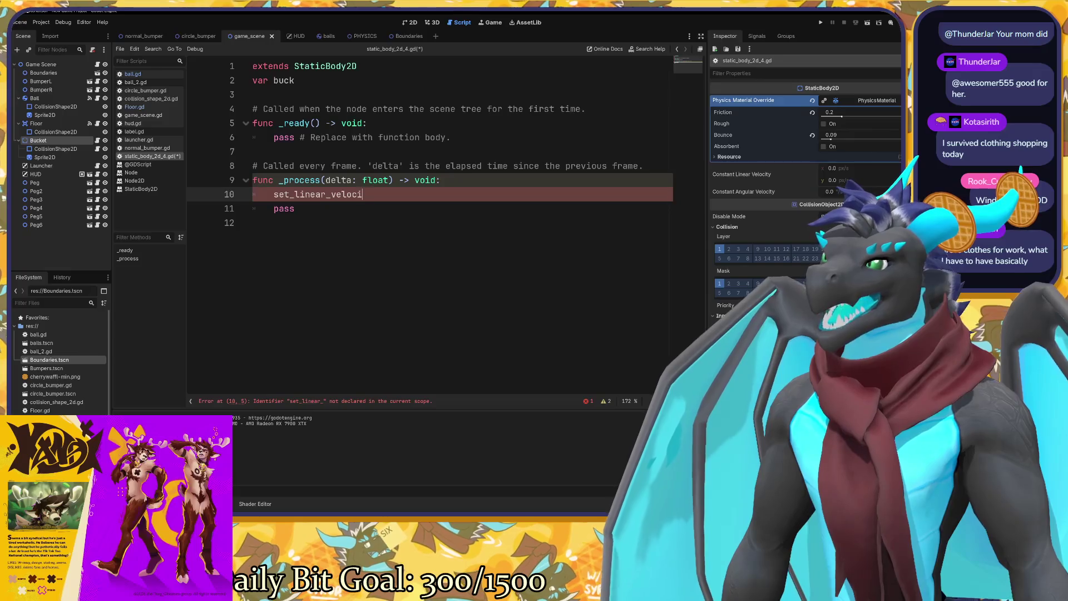
pyautogui.write('(')
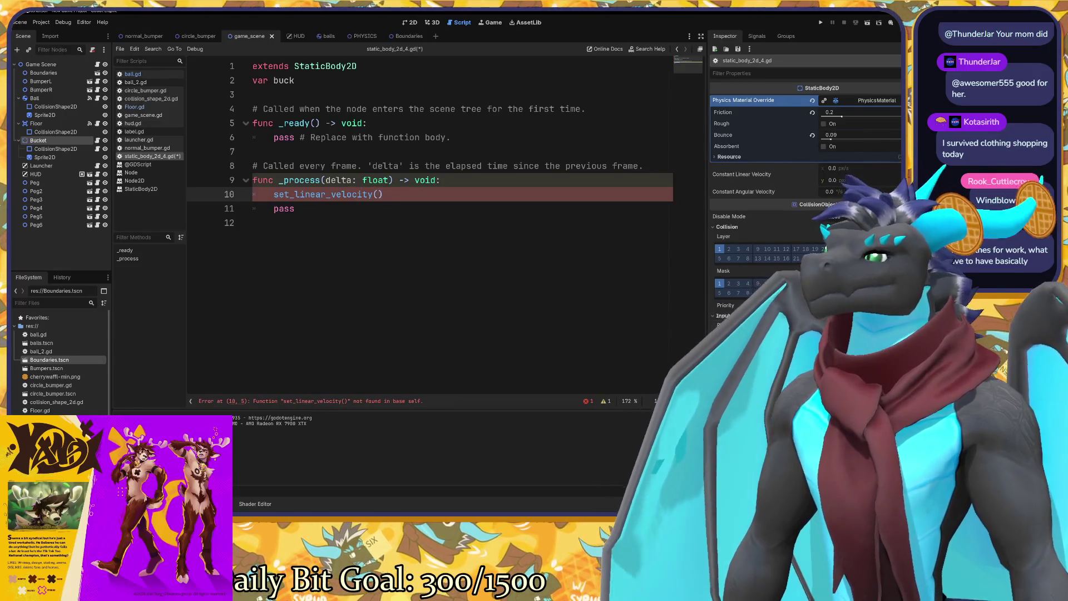
pyautogui.click(133, 74)
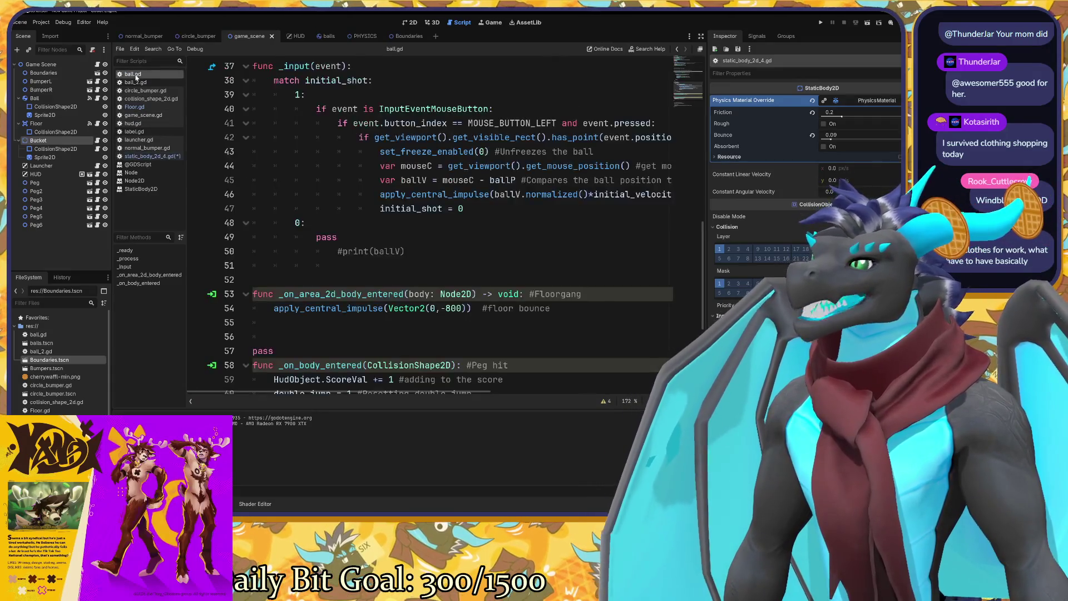
# Review ball.gd's linear_velocity.y=0 line, then reopen the Bucket's static_body_2d_4.gd script.
pyautogui.scroll(6, 445, 222)
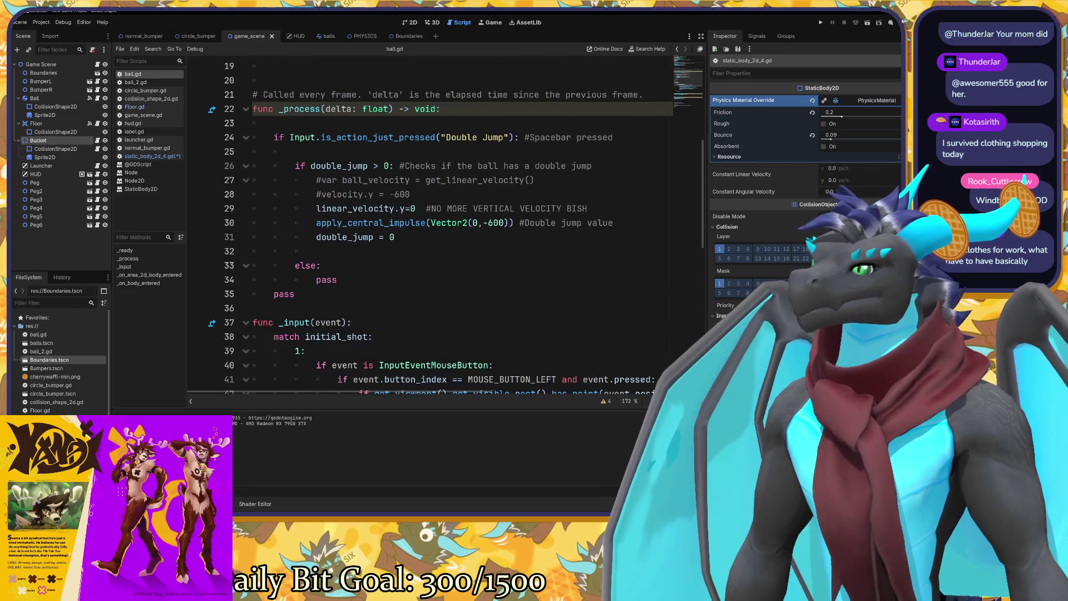
pyautogui.scroll(1, 389, 250)
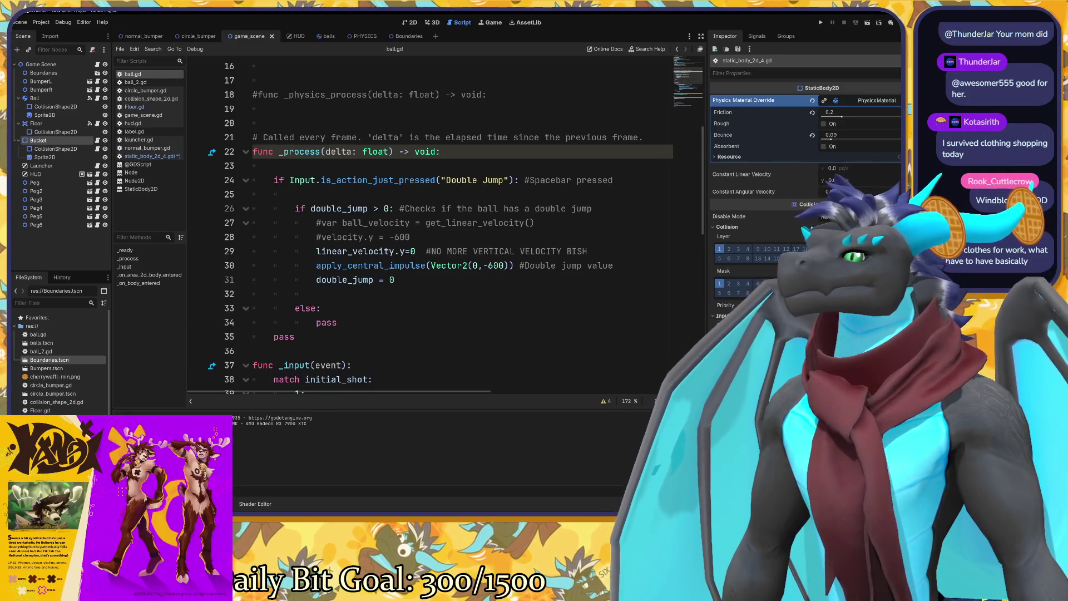
pyautogui.scroll(5, 445, 223)
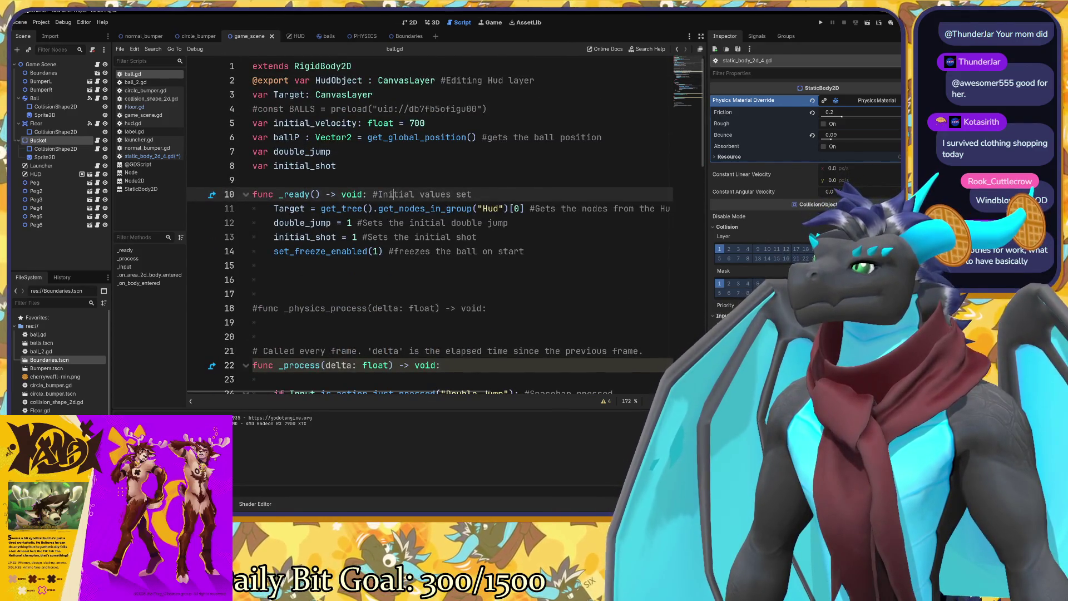
pyautogui.moveTo(333, 138)
pyautogui.scroll(-5, 445, 223)
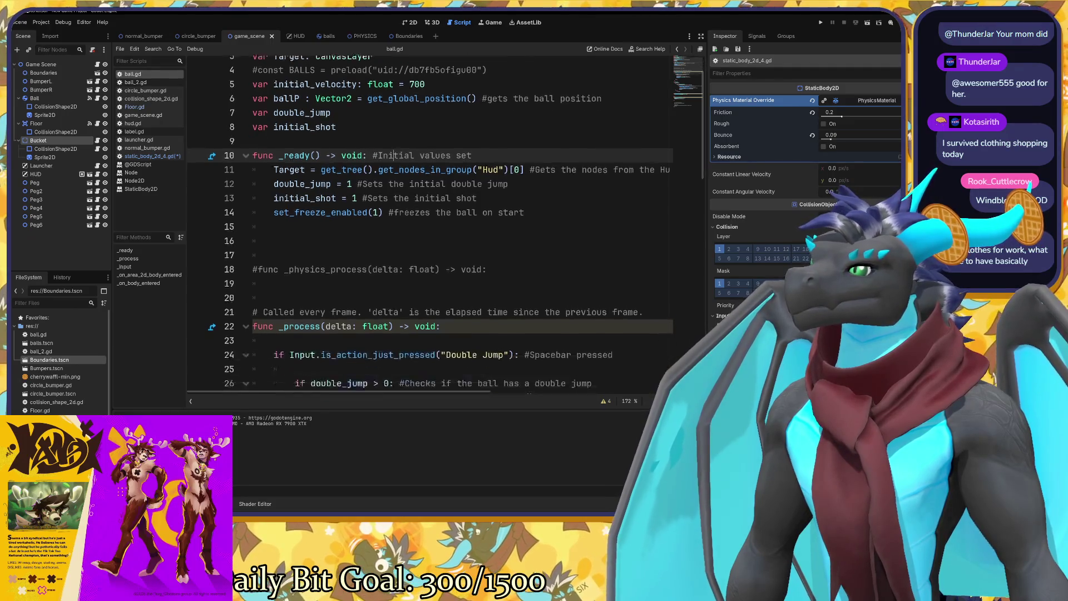
pyautogui.moveTo(316, 251); pyautogui.dragTo(416, 251)
pyautogui.click(415, 252)
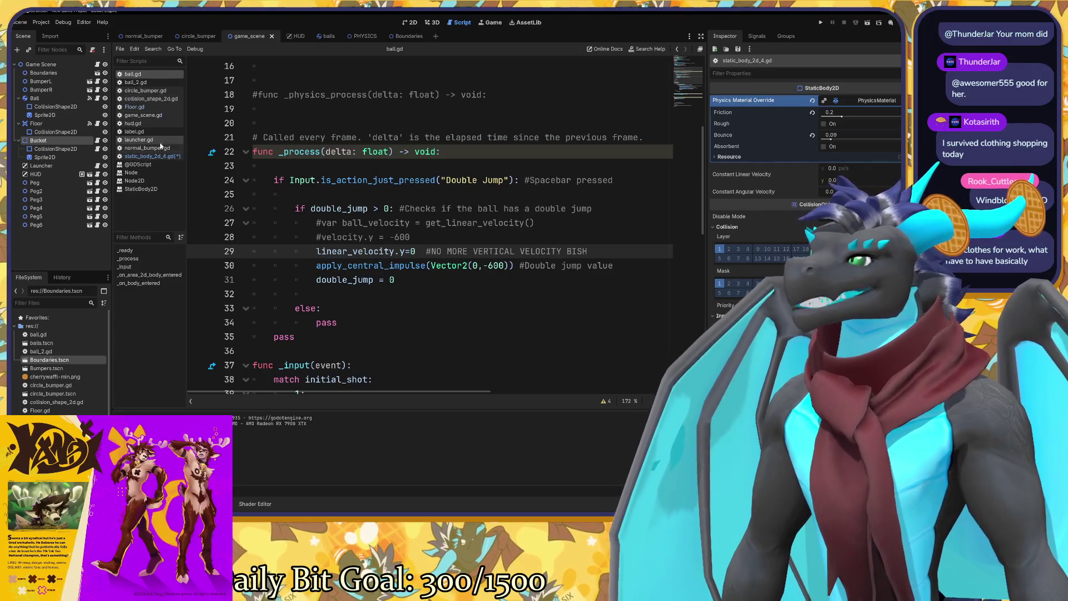
pyautogui.click(97, 140)
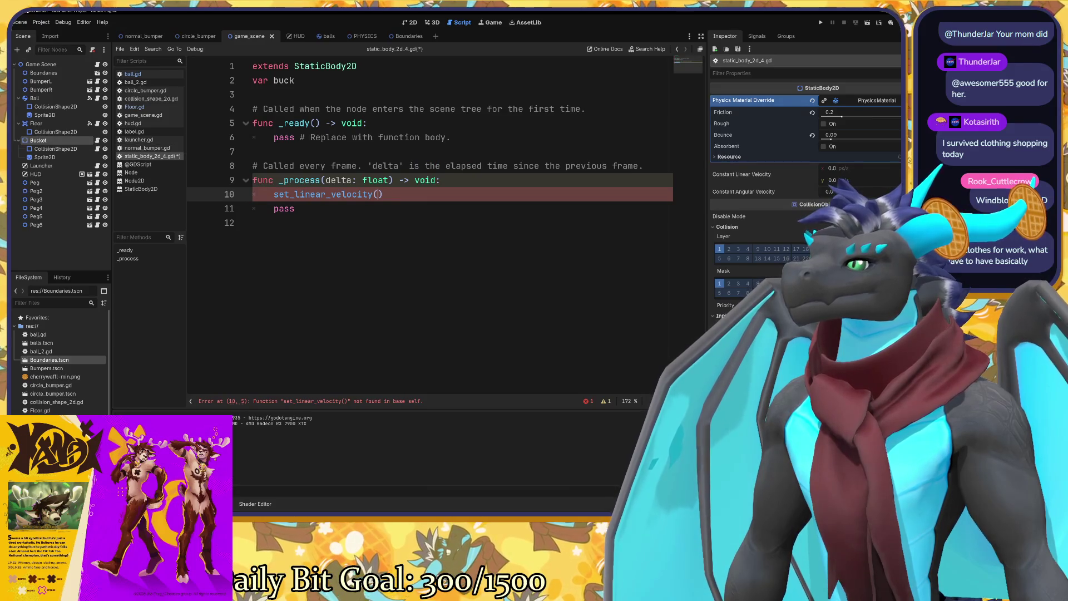
# Rewrite line 10 as linear_velocity.x = 10, then open ball.gd again.
pyautogui.moveTo(294, 194); pyautogui.dragTo(276, 194)
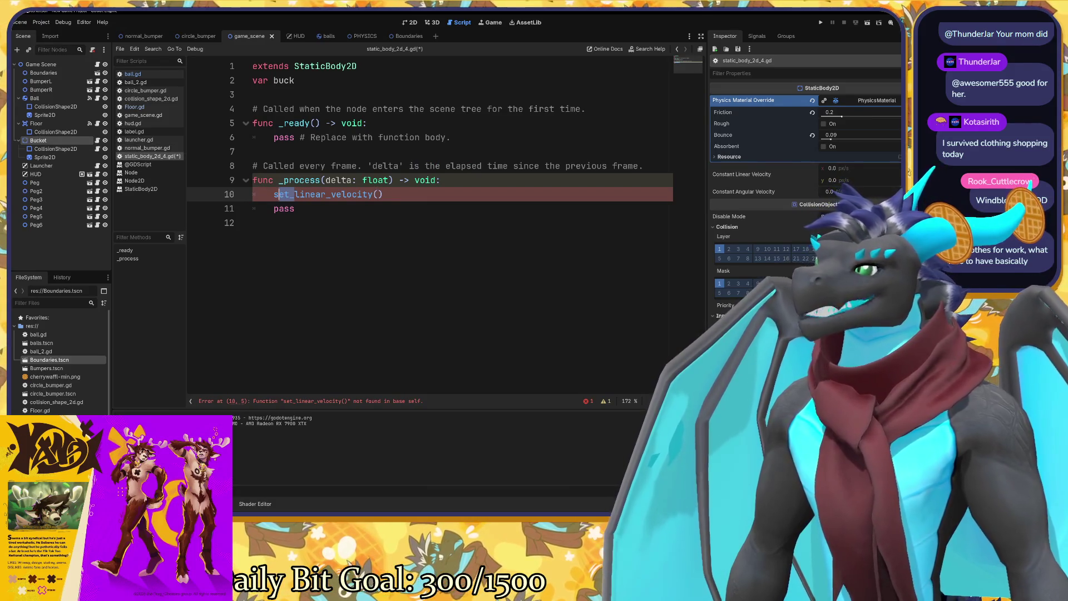
pyautogui.press('BackSpace')
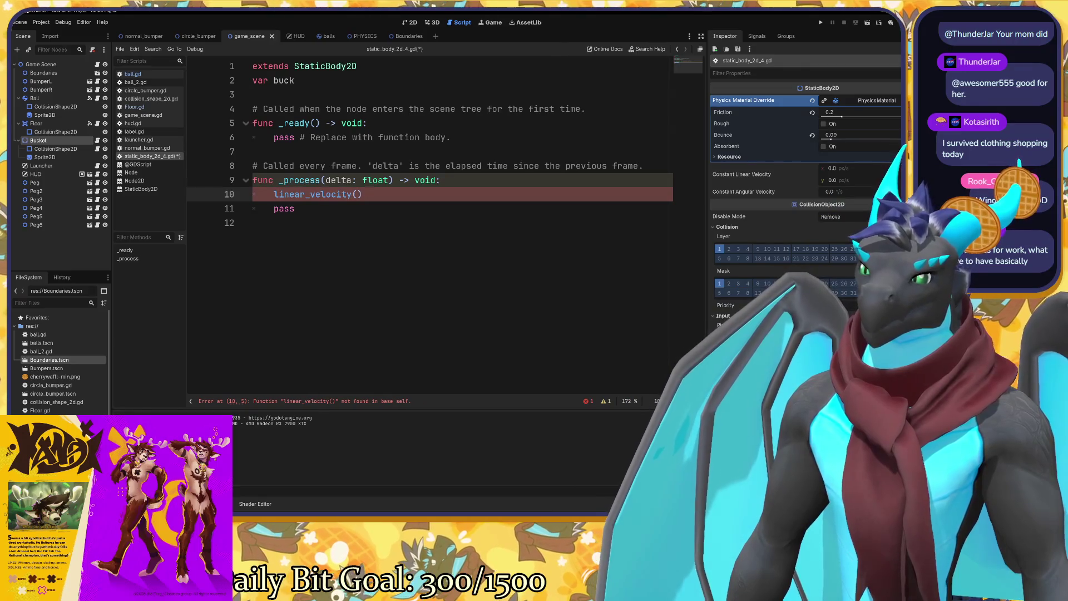
pyautogui.click(362, 194)
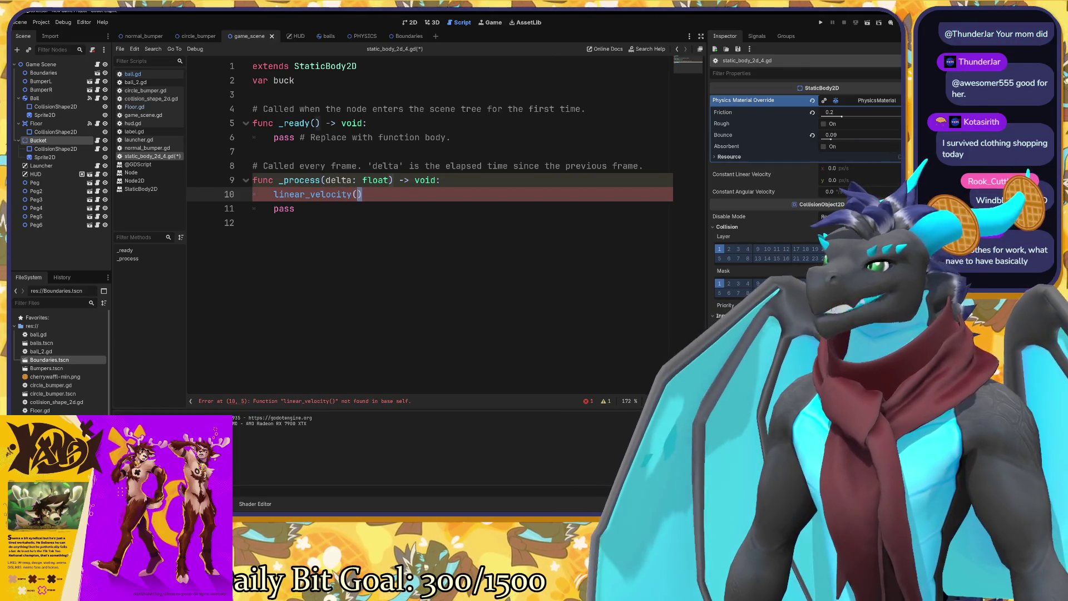
pyautogui.press('BackSpace')
pyautogui.press('BackSpace')
pyautogui.write('.')
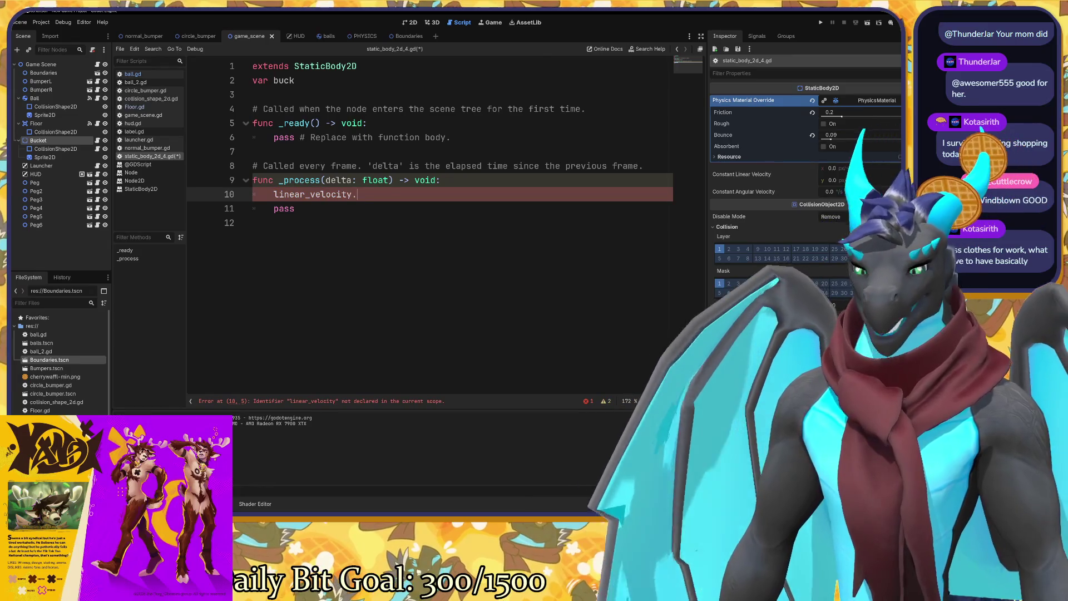
pyautogui.write('x')
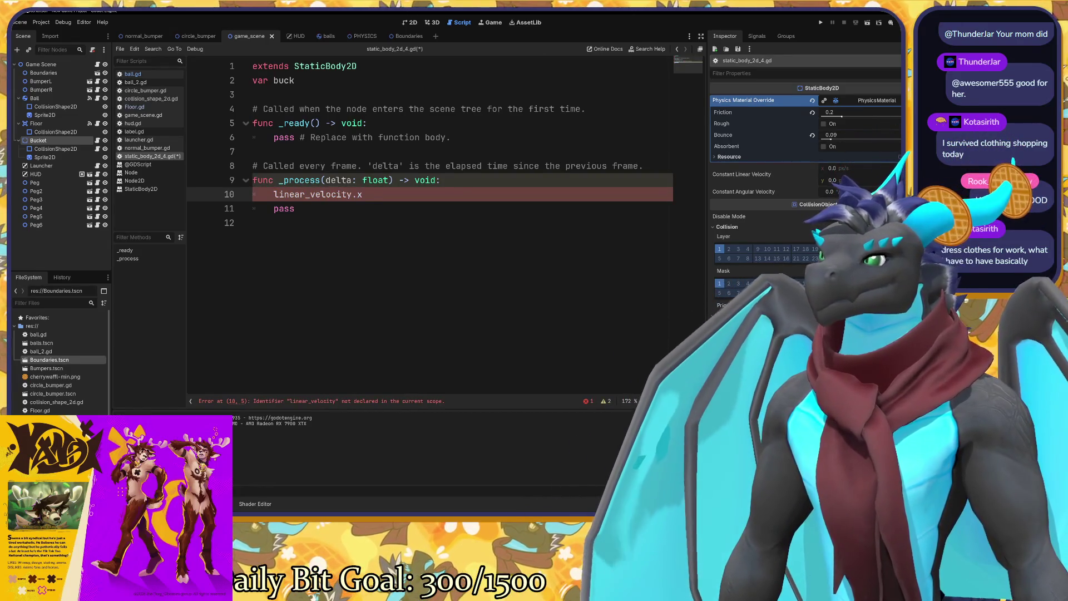
pyautogui.write(' =')
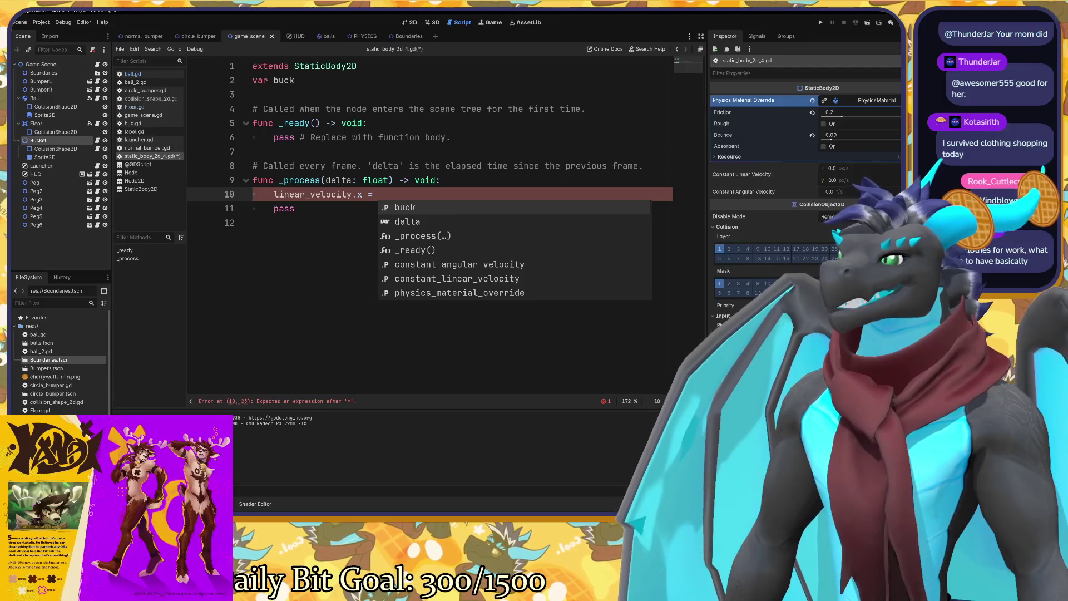
pyautogui.write('10')
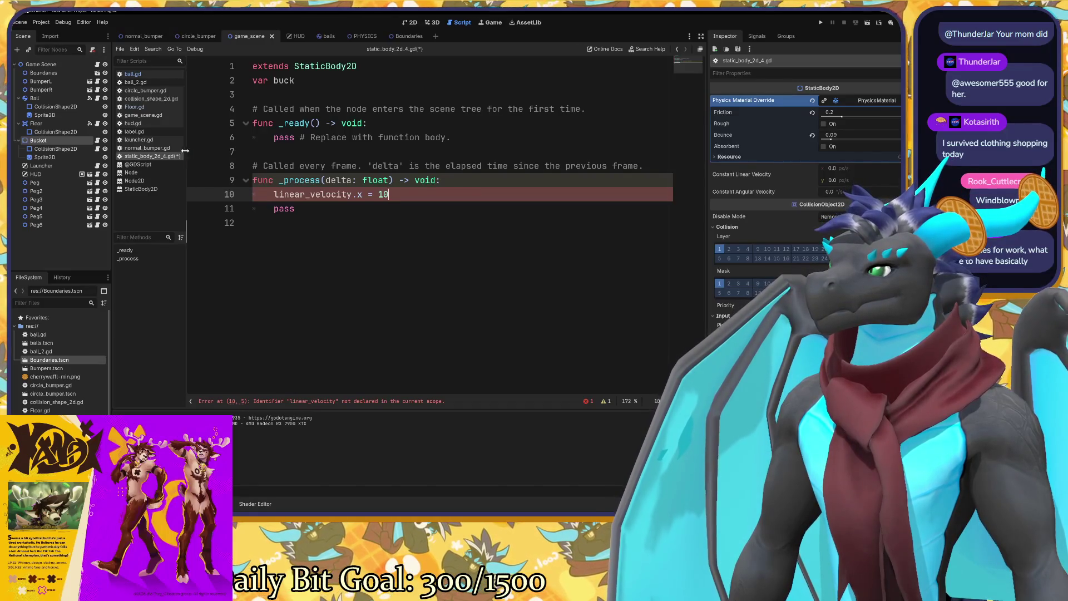
pyautogui.click(132, 74)
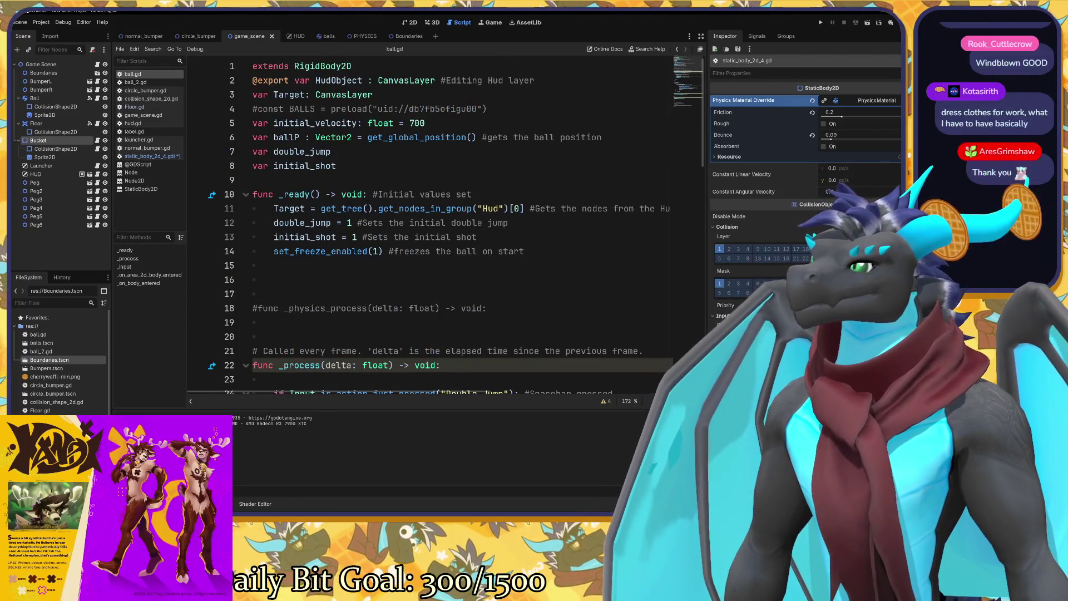
pyautogui.scroll(-5, 434, 223)
pyautogui.click(415, 250)
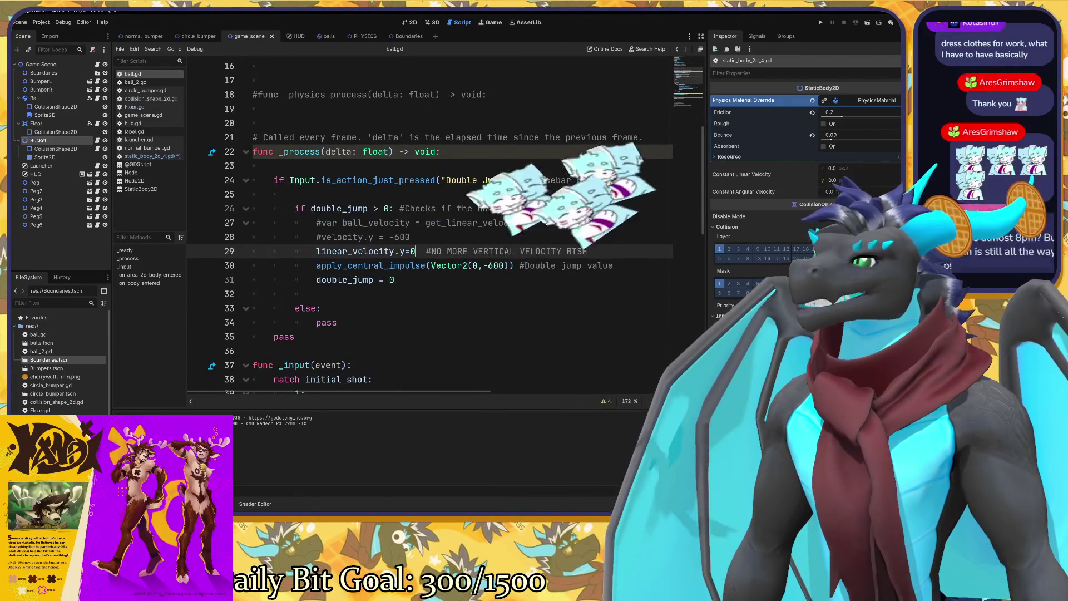
pyautogui.scroll(1, 434, 223)
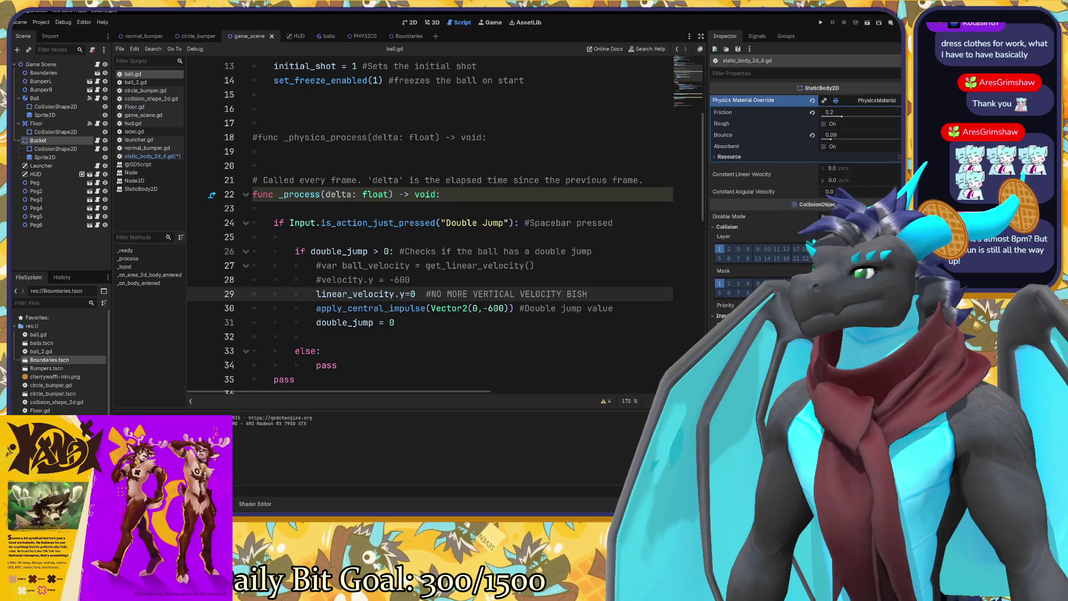
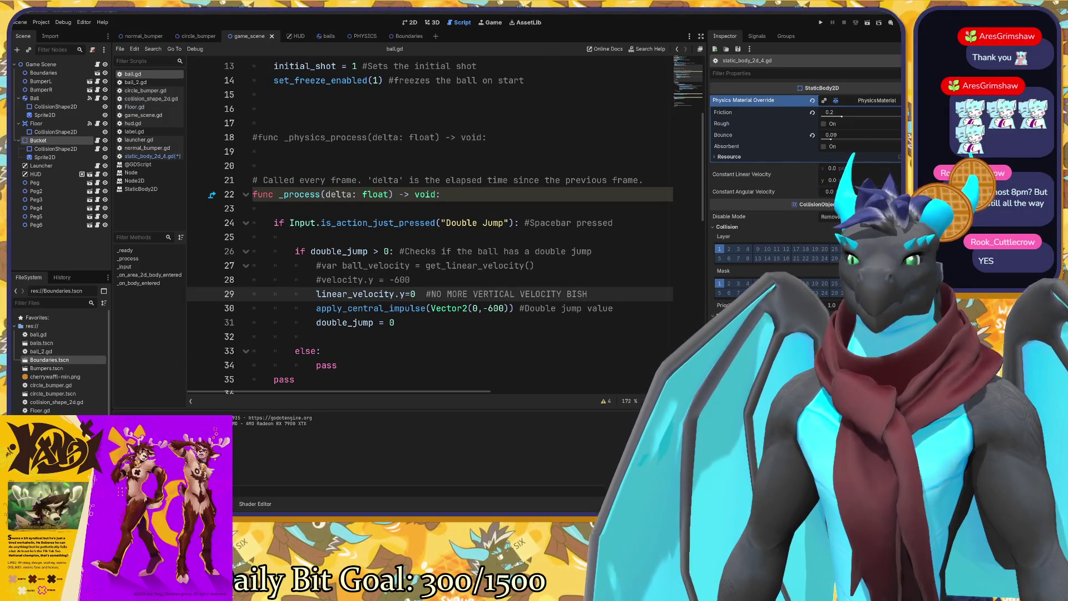
# Review the script around line 27 and its _process function, and check the Bucket node's actions.
pyautogui.click(535, 266)
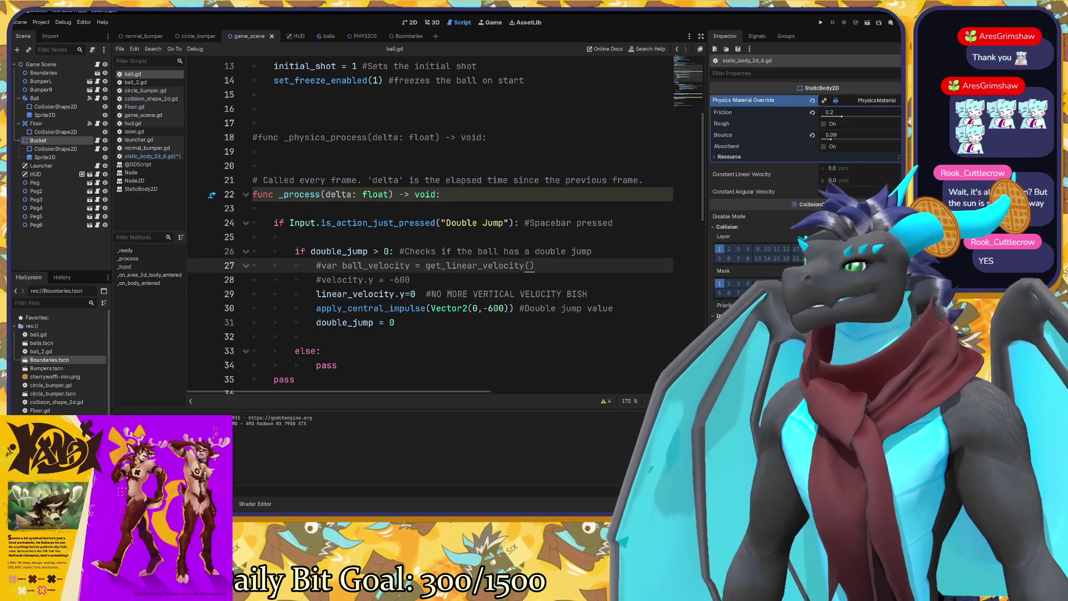
pyautogui.rightClick(51, 144)
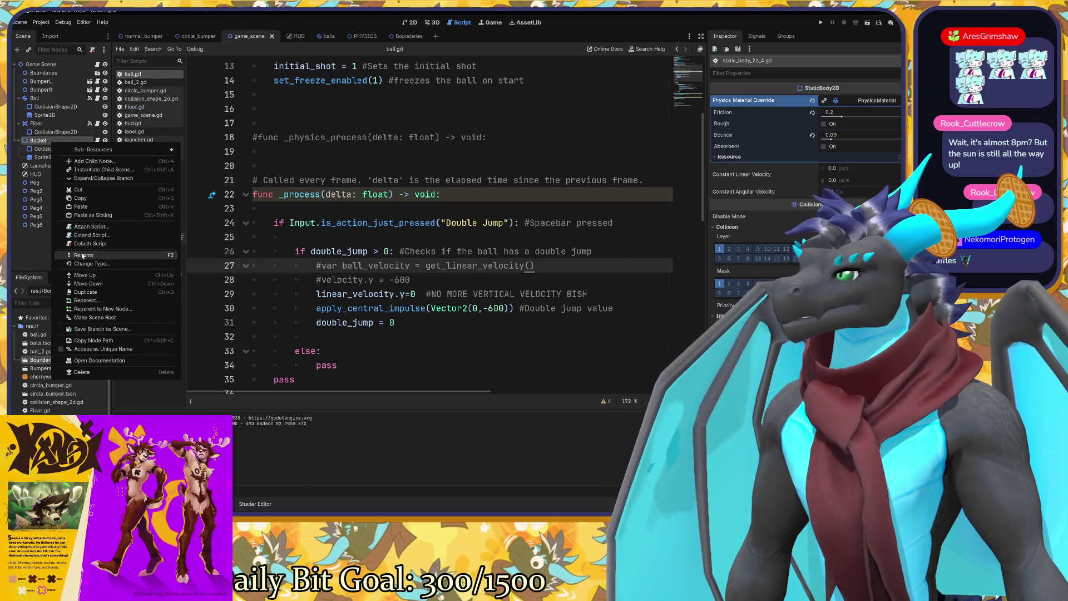
pyautogui.press('Escape')
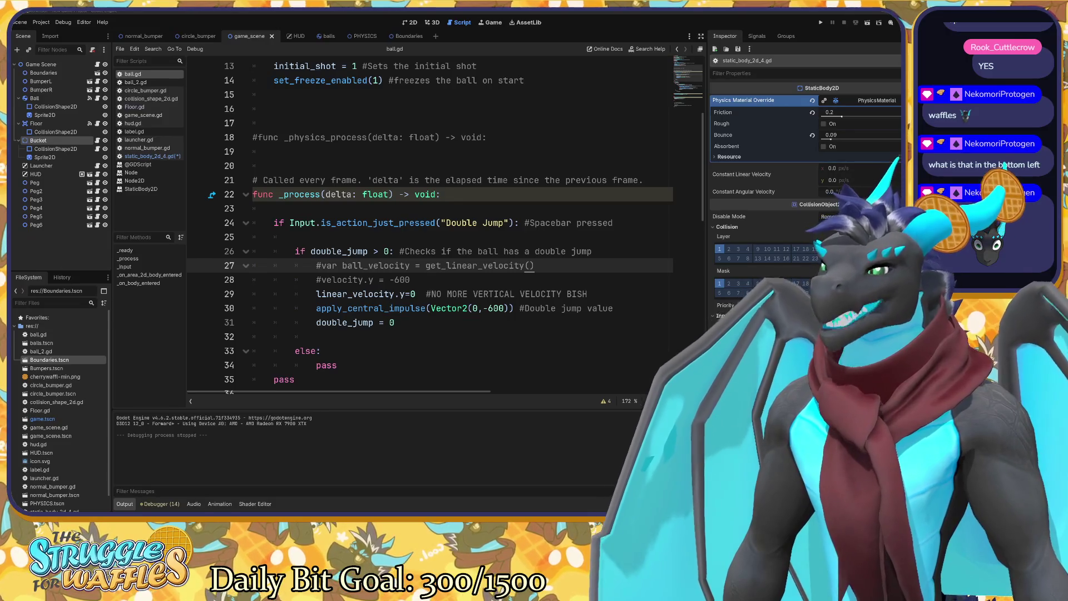
pyautogui.click(345, 194)
pyautogui.scroll(4, 428, 222)
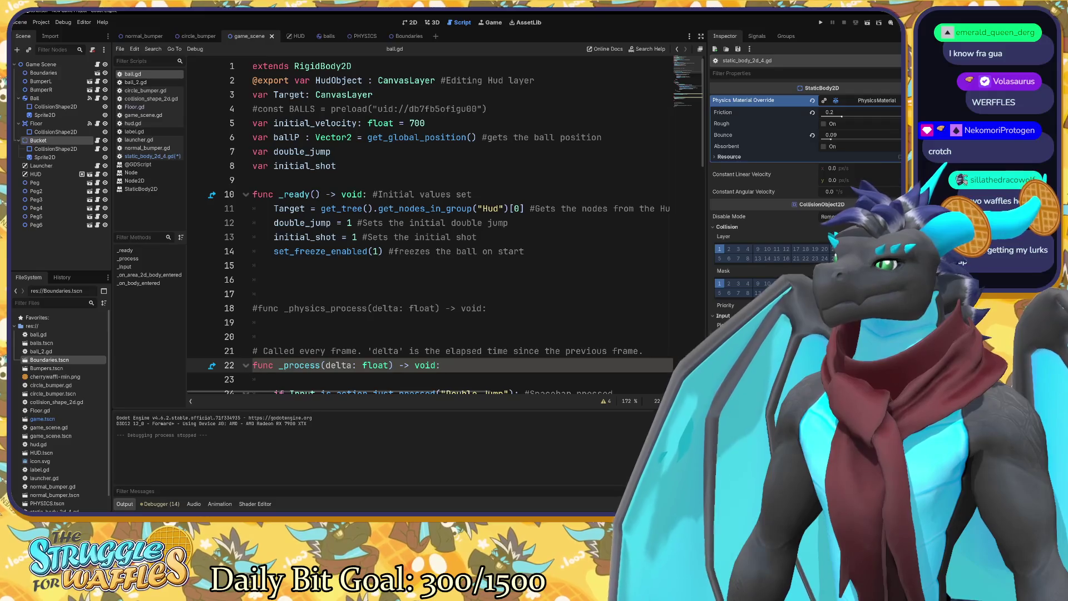
pyautogui.scroll(-5, 430, 227)
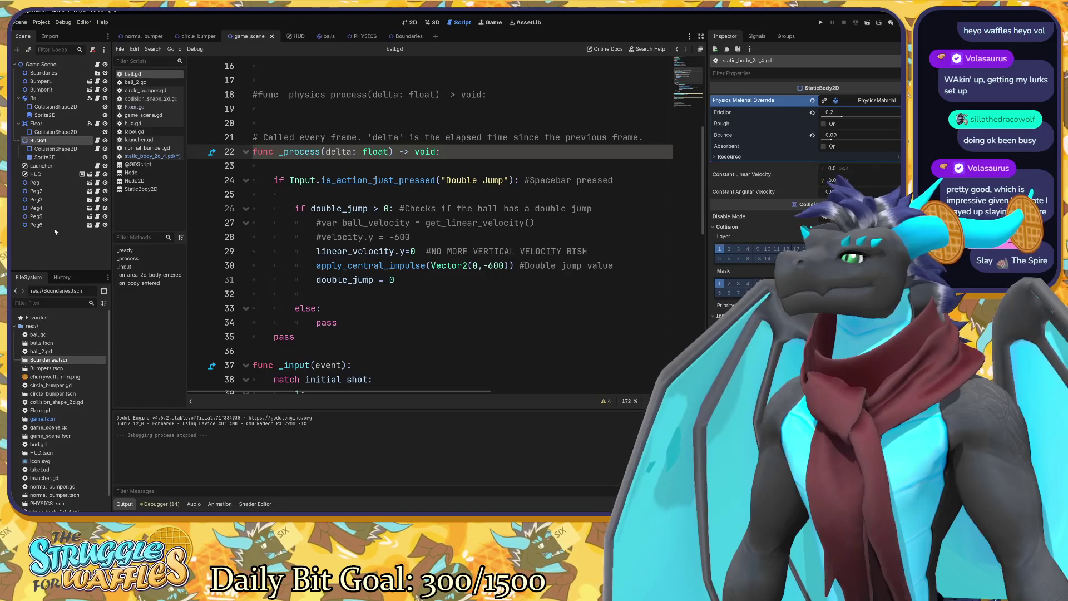
# Look over the HUD node and the circle_bumper scene, then select the Game Scene root in game_scene.
pyautogui.click(56, 175)
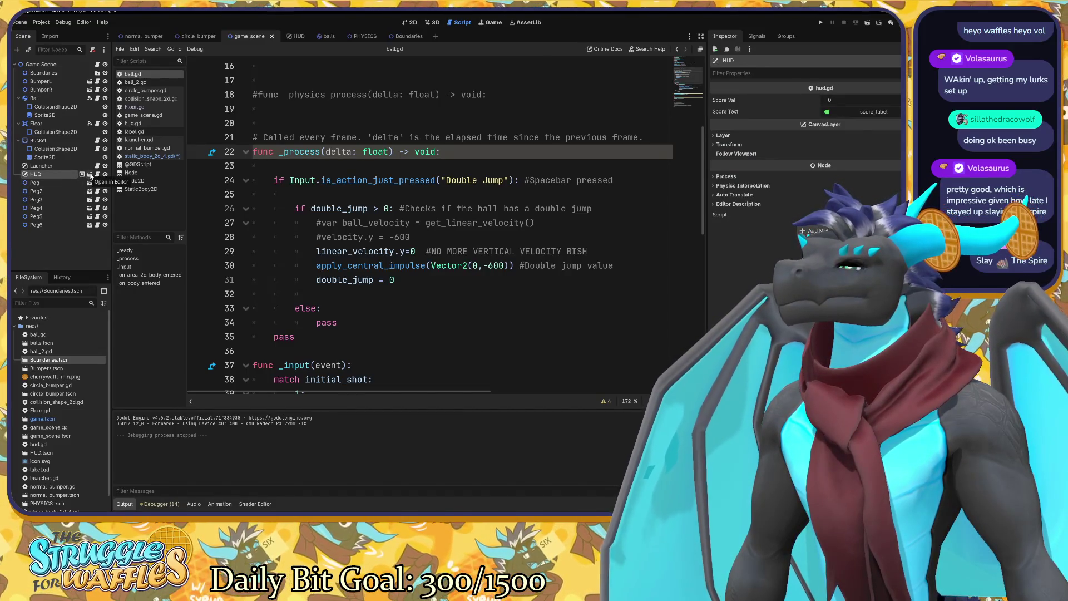
pyautogui.click(89, 207)
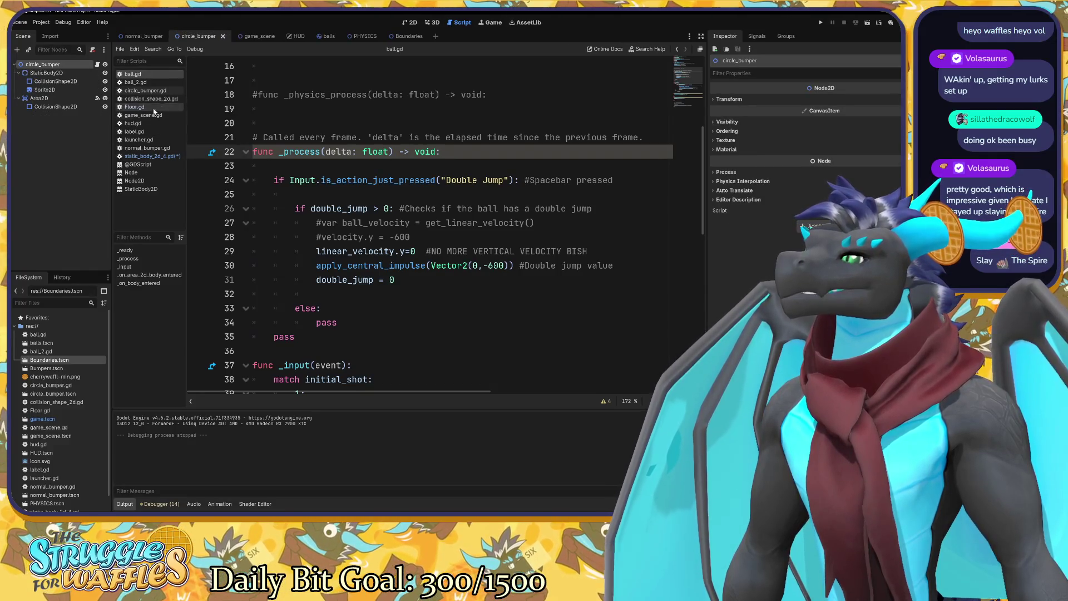
pyautogui.click(257, 36)
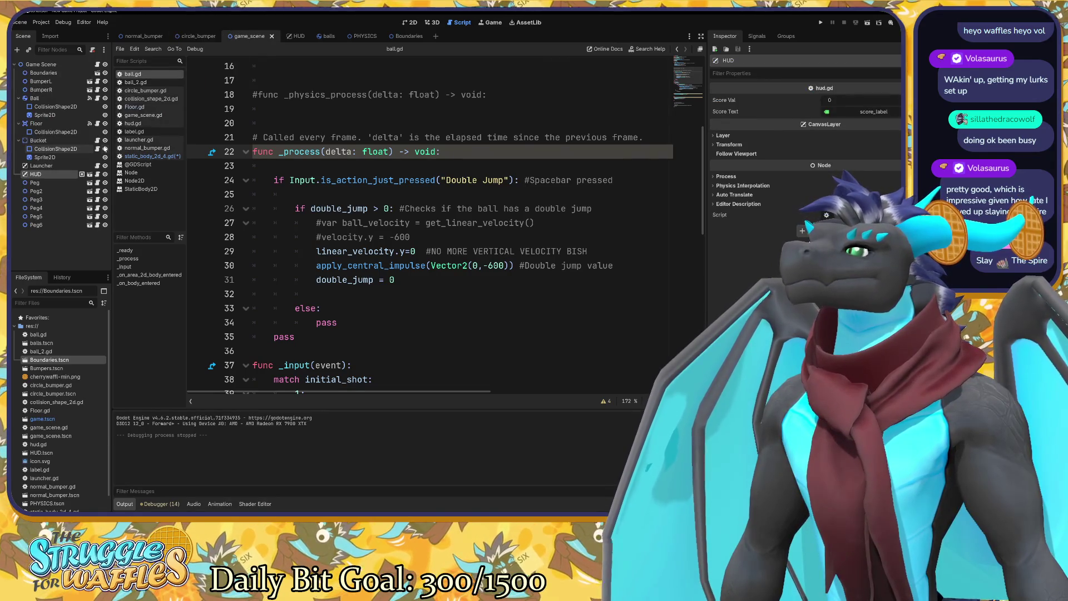
pyautogui.click(61, 140)
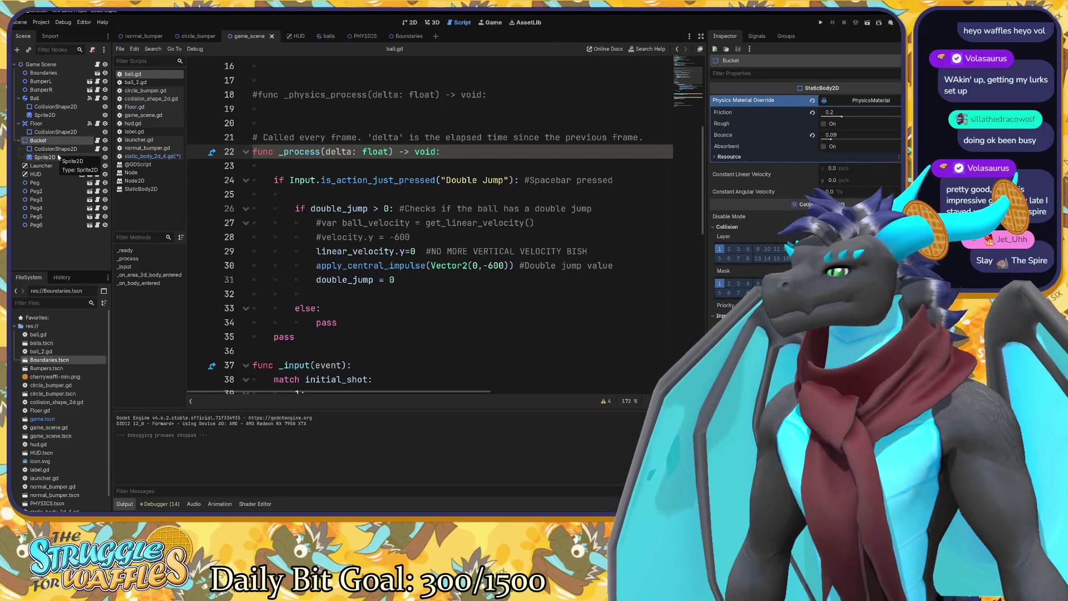
pyautogui.click(39, 65)
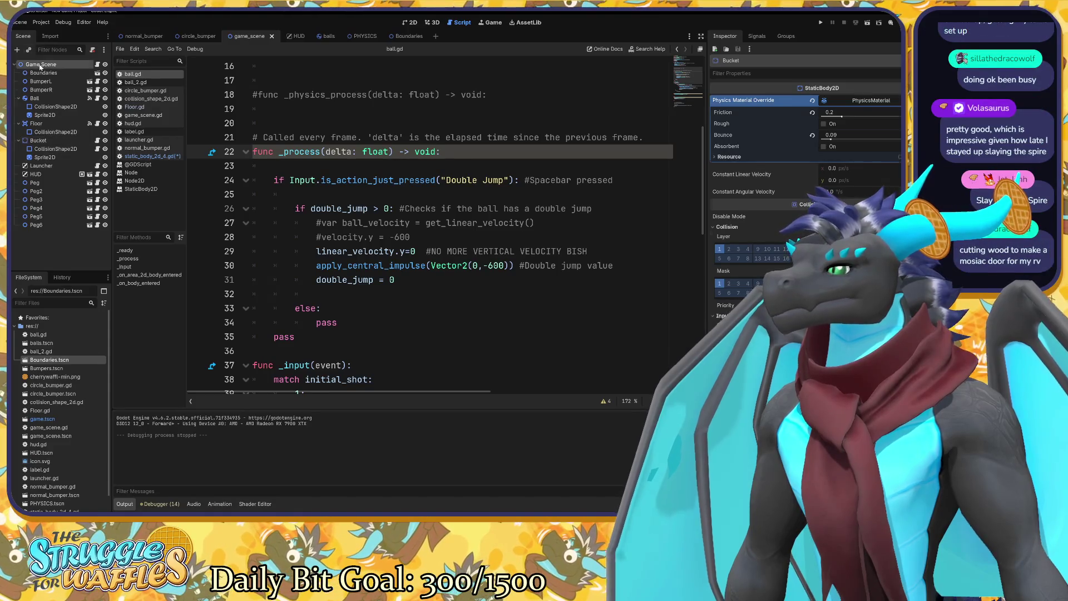
# Search 'body' in Create New Node and add an AnimatableBody2D under Game Scene.
pyautogui.hotkey('ctrl', 'a')
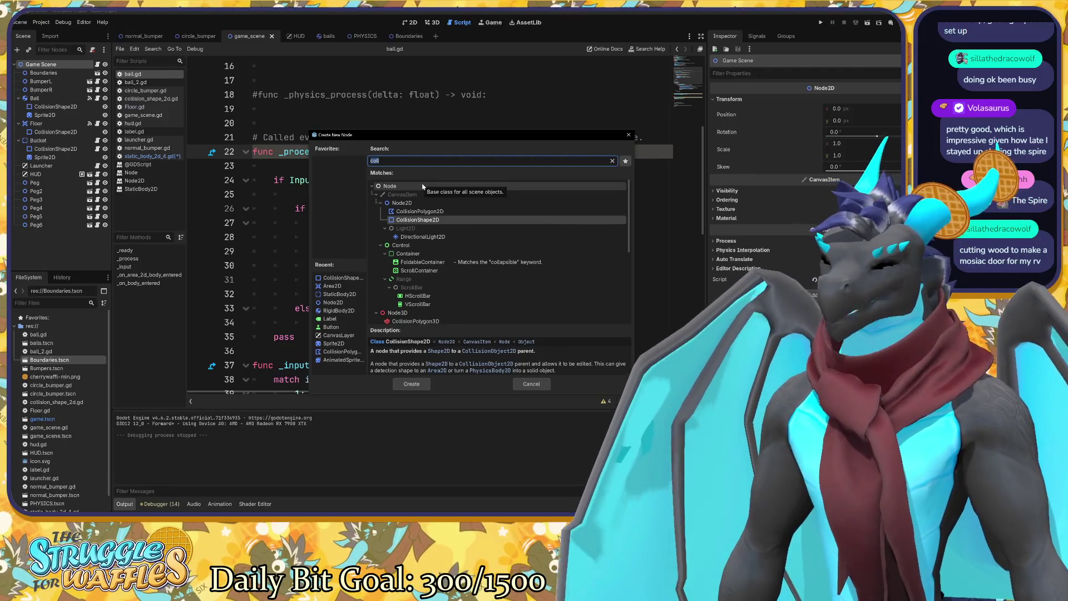
pyautogui.write('body')
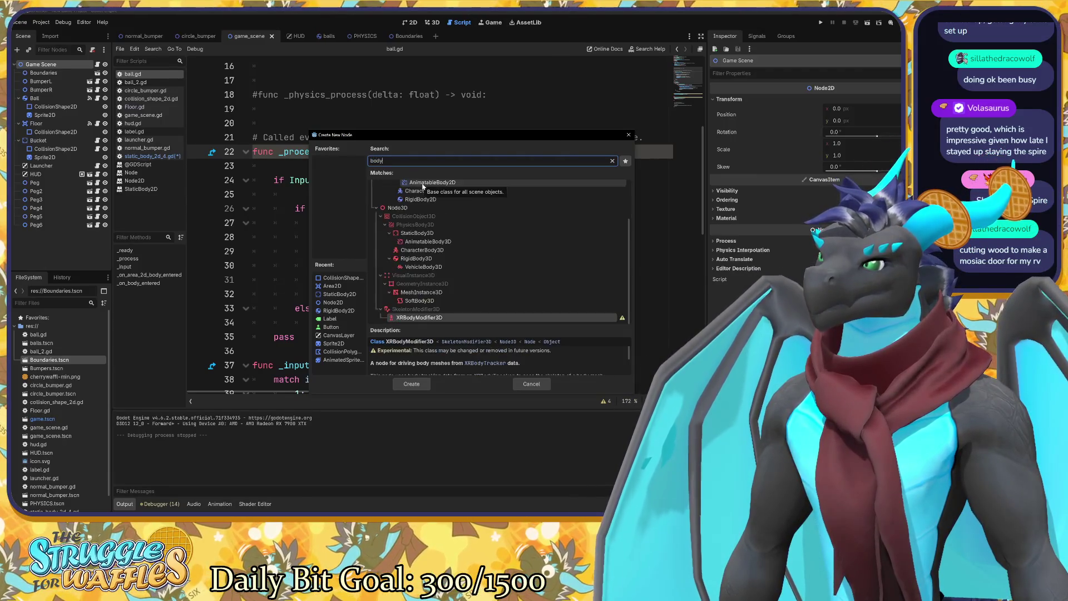
pyautogui.scroll(3, 445, 212)
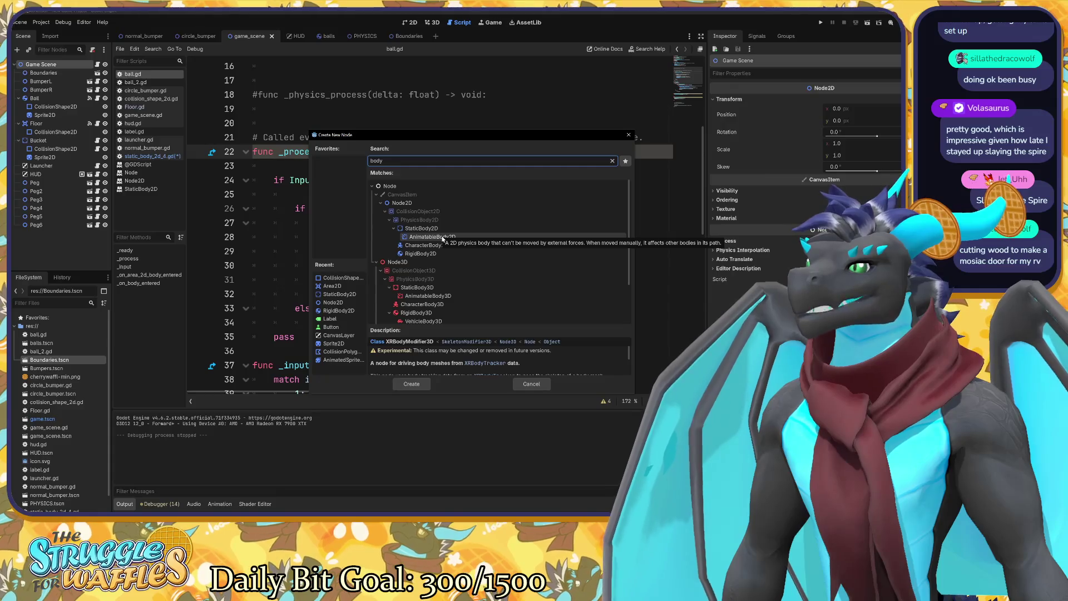
pyautogui.click(442, 238)
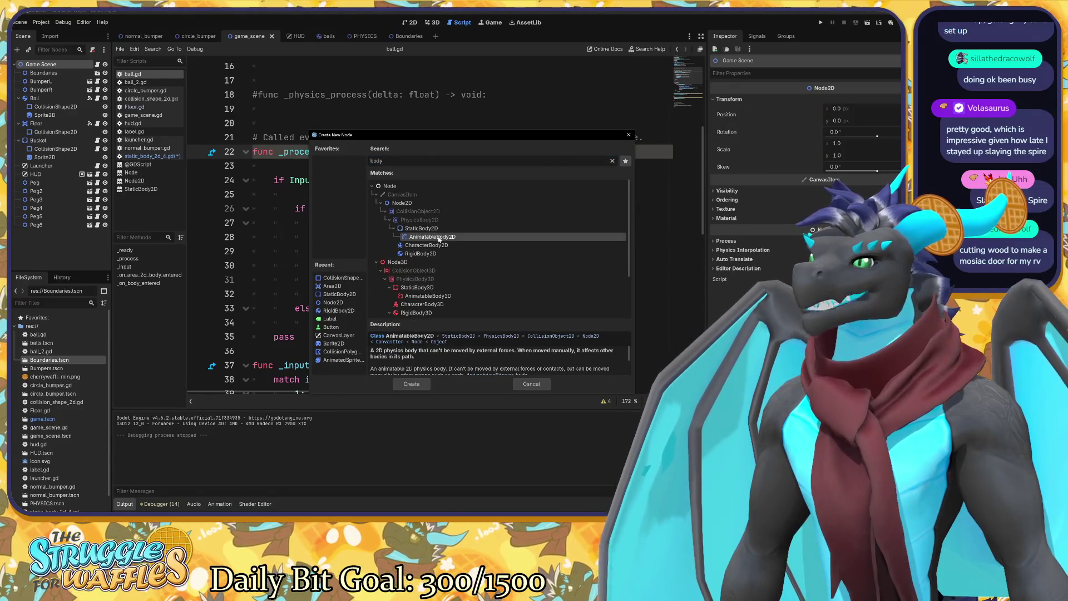
pyautogui.scroll(-2, 526, 244)
pyautogui.scroll(-1, 515, 361)
pyautogui.scroll(-1, 518, 361)
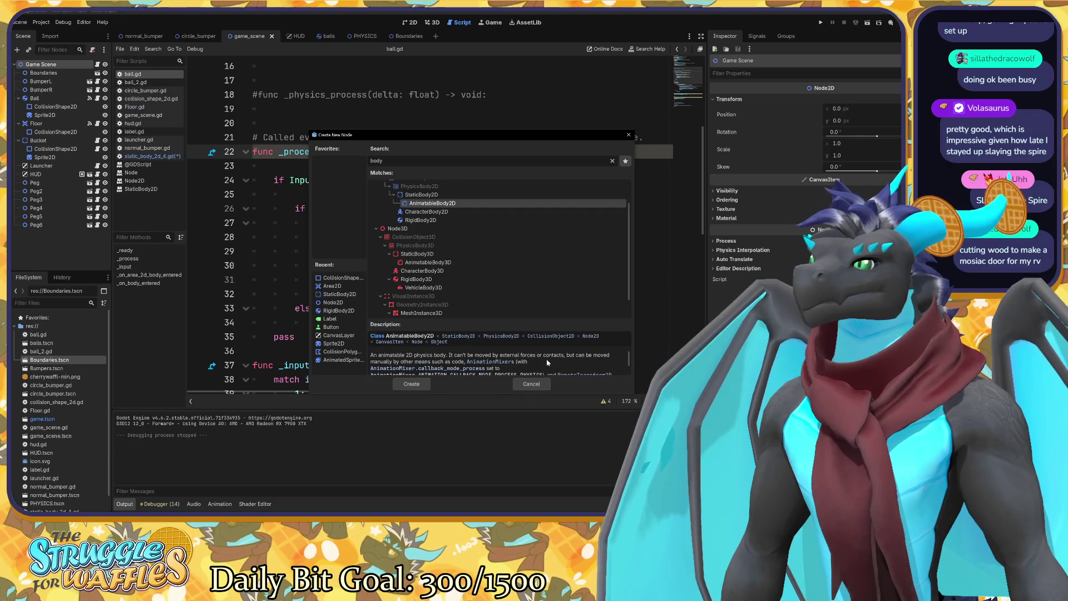
pyautogui.scroll(-3, 547, 362)
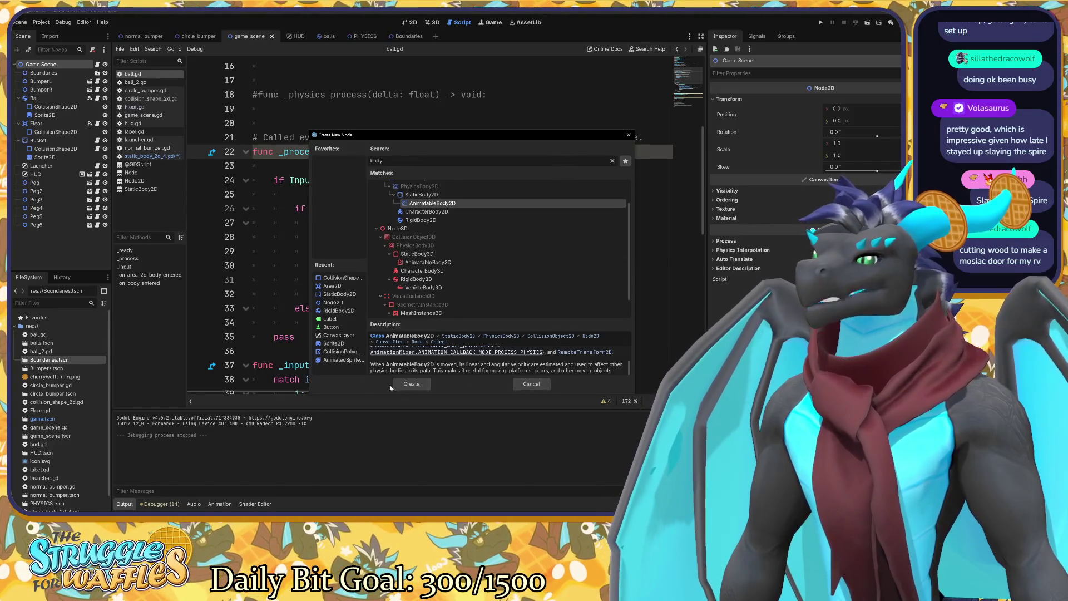
pyautogui.click(411, 384)
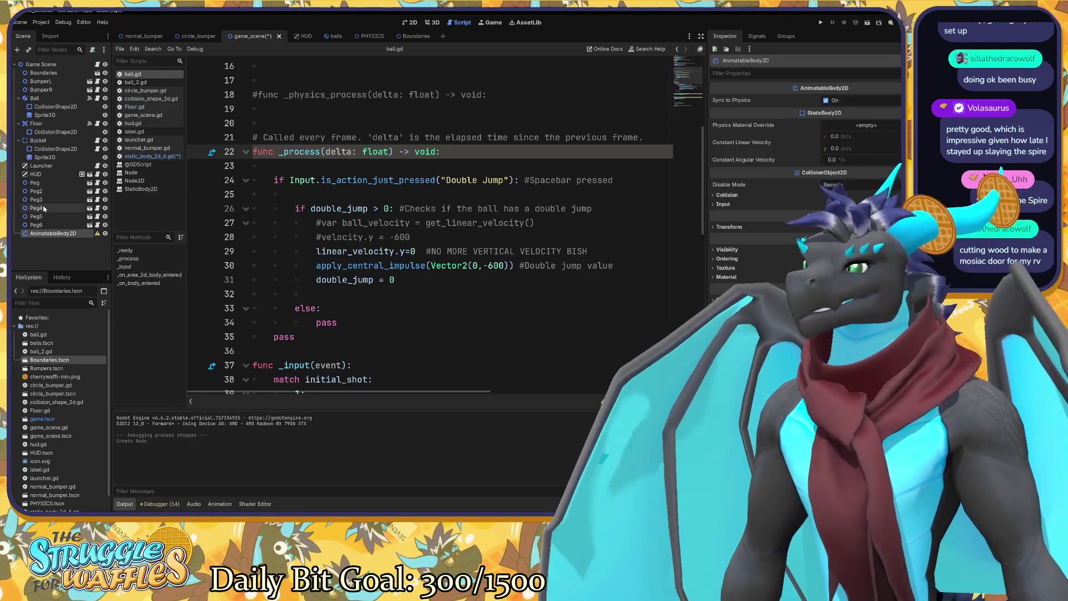
# Rename the new AnimatableBody2D node to Bucket2.
pyautogui.rightClick(72, 233)
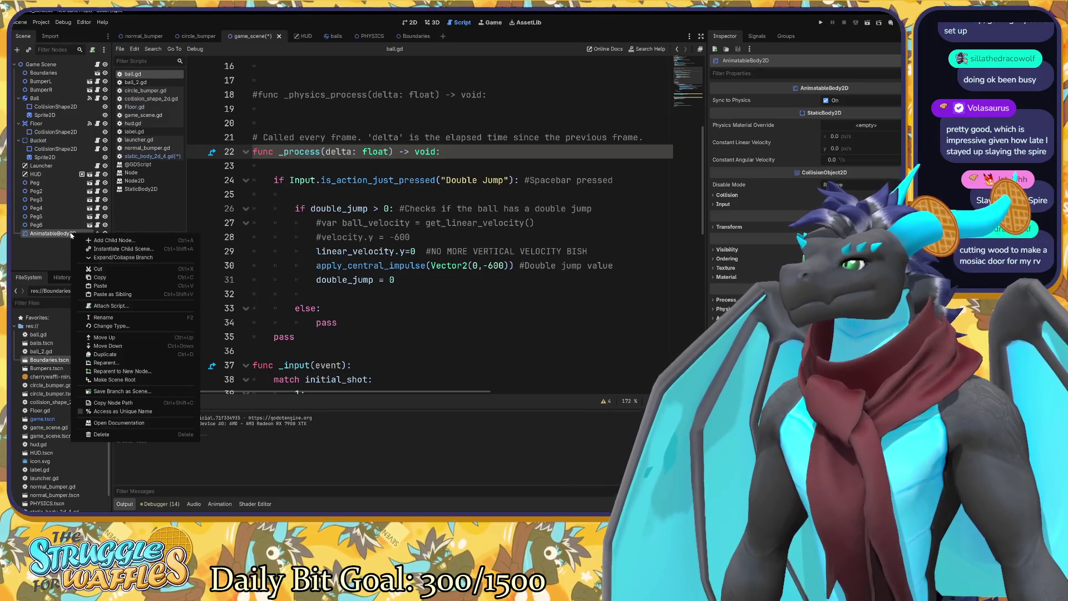
pyautogui.click(122, 318)
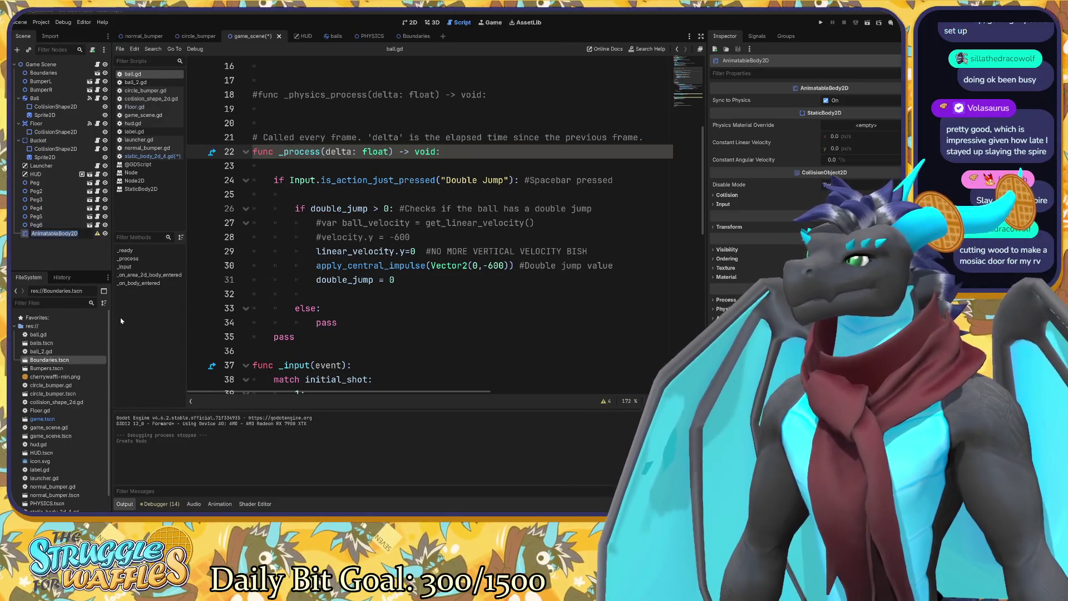
pyautogui.write('Bucket2')
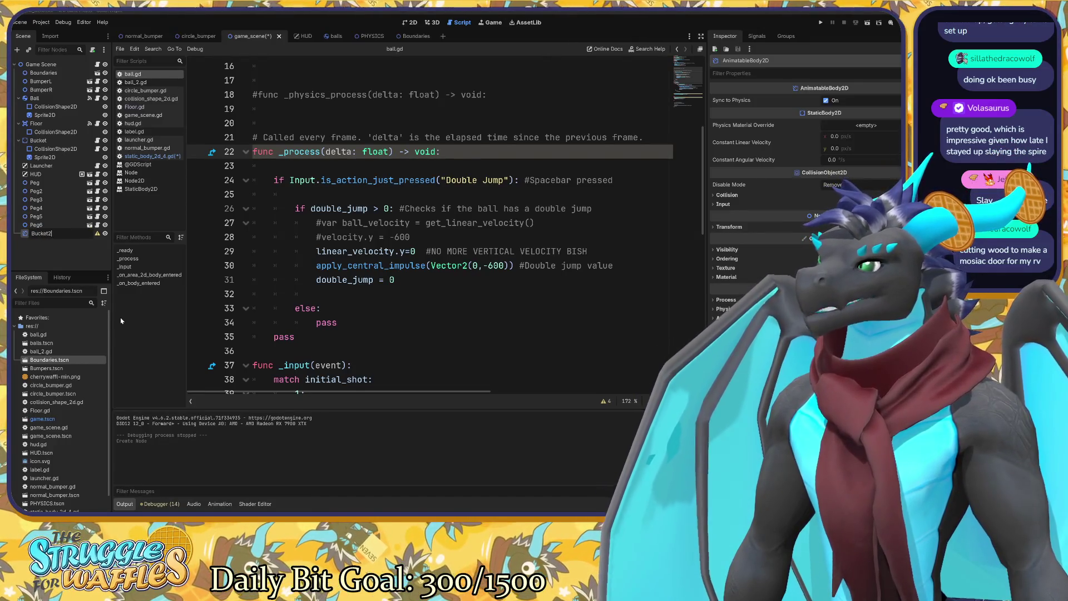
pyautogui.press('Return')
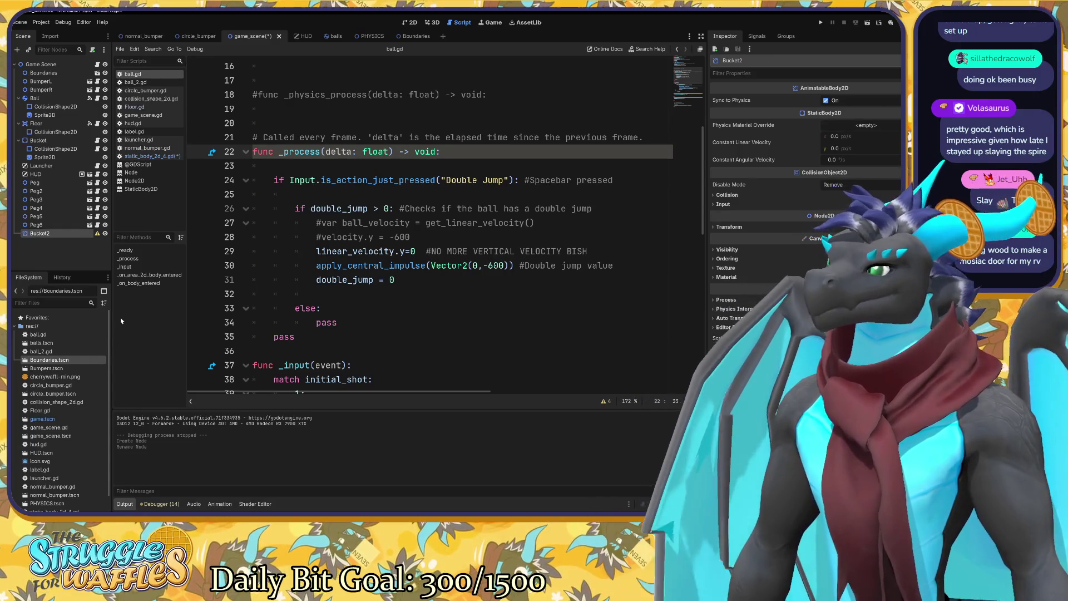
# Cut Bucket's CollisionShape2D and Sprite2D and paste them under Bucket2.
pyautogui.click(54, 148)
pyautogui.keyDown('shift'); pyautogui.click(53, 157); pyautogui.keyUp('shift')
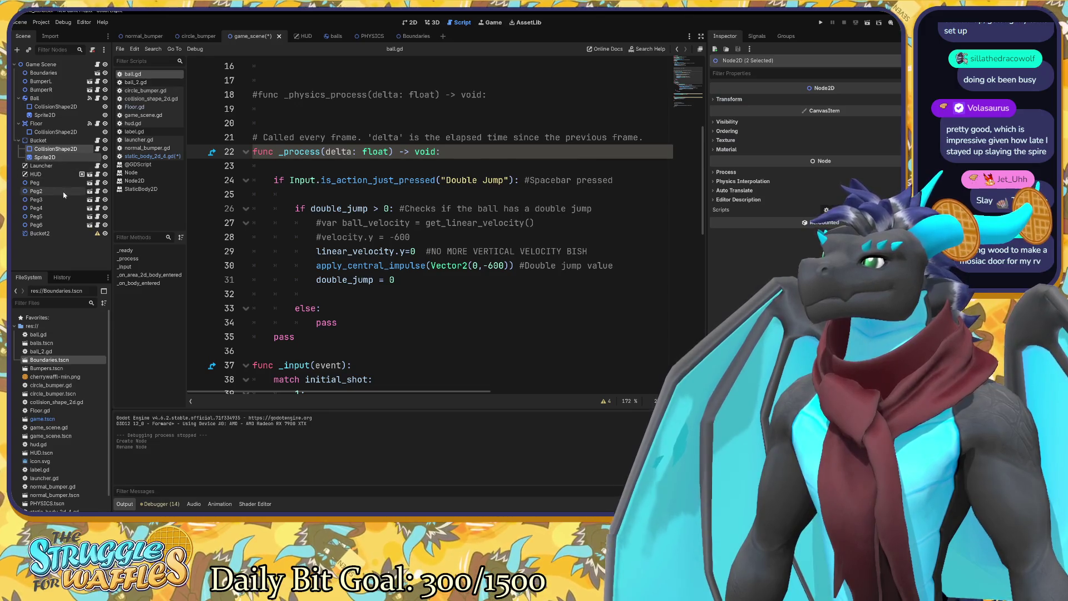
pyautogui.hotkey('ctrl', 'x')
pyautogui.click(64, 216)
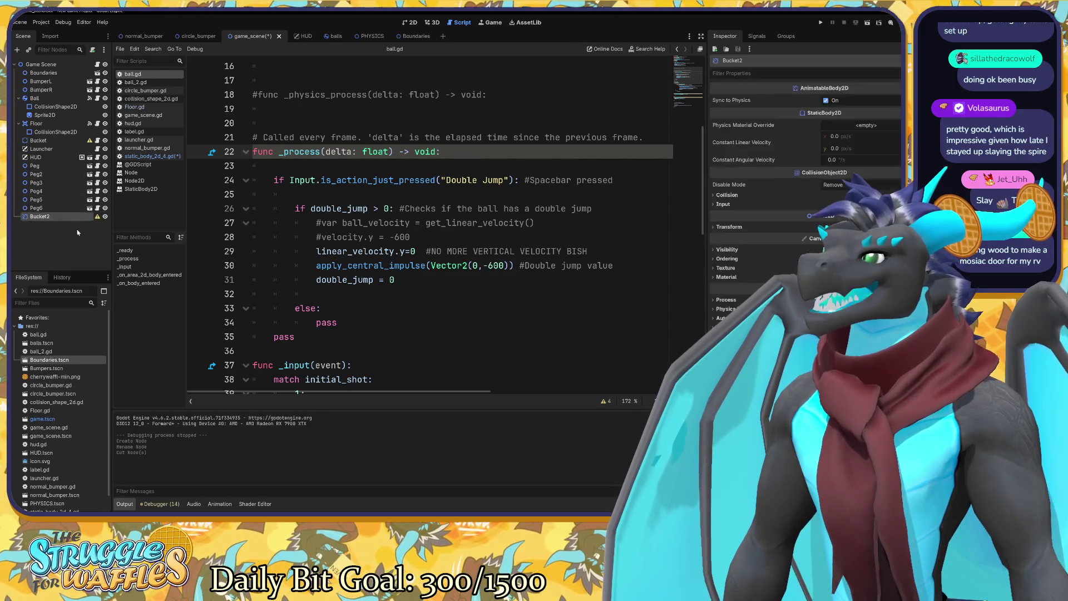
pyautogui.hotkey('ctrl', 'v')
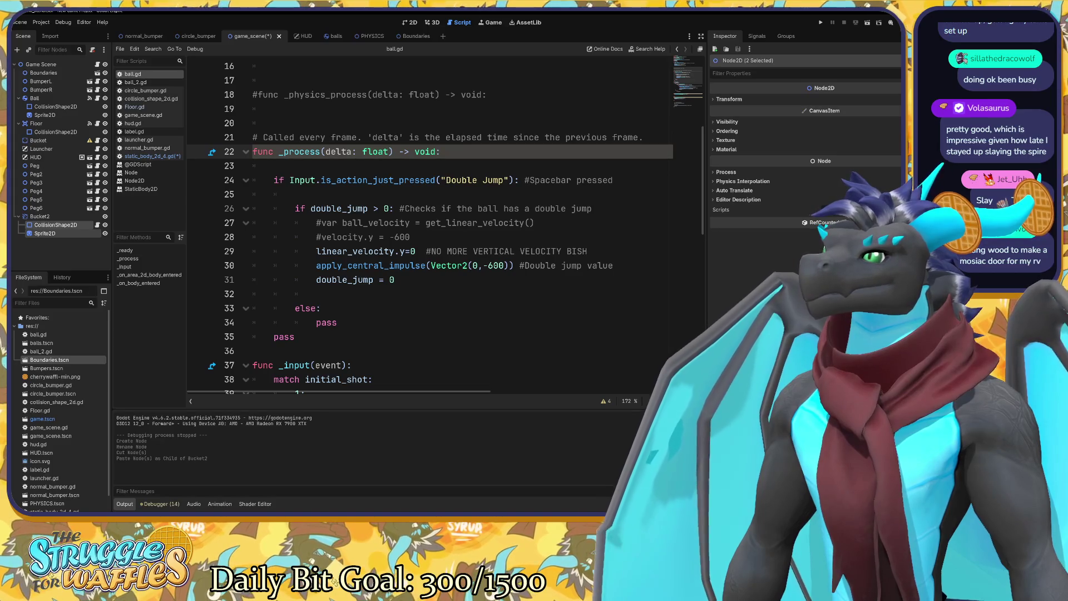
pyautogui.click(411, 25)
# Paste the original Bucket's Position into Bucket2's Transform so it sits at the board's bottom.
pyautogui.scroll(-2, 362, 131)
pyautogui.scroll(3, 375, 255)
pyautogui.moveTo(375, 254); pyautogui.dragTo(394, 311)
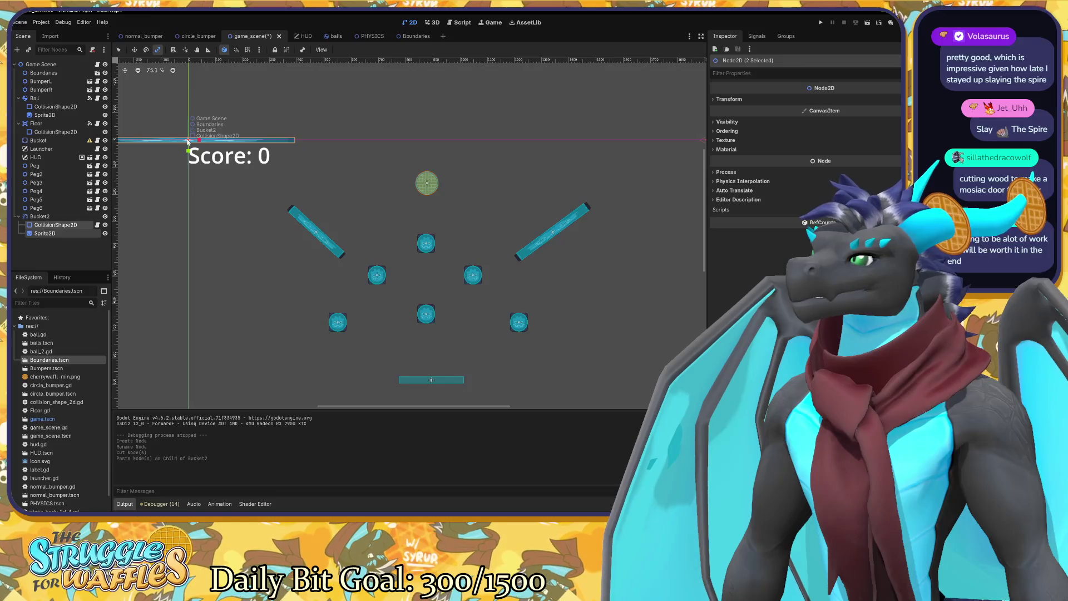
pyautogui.click(67, 217)
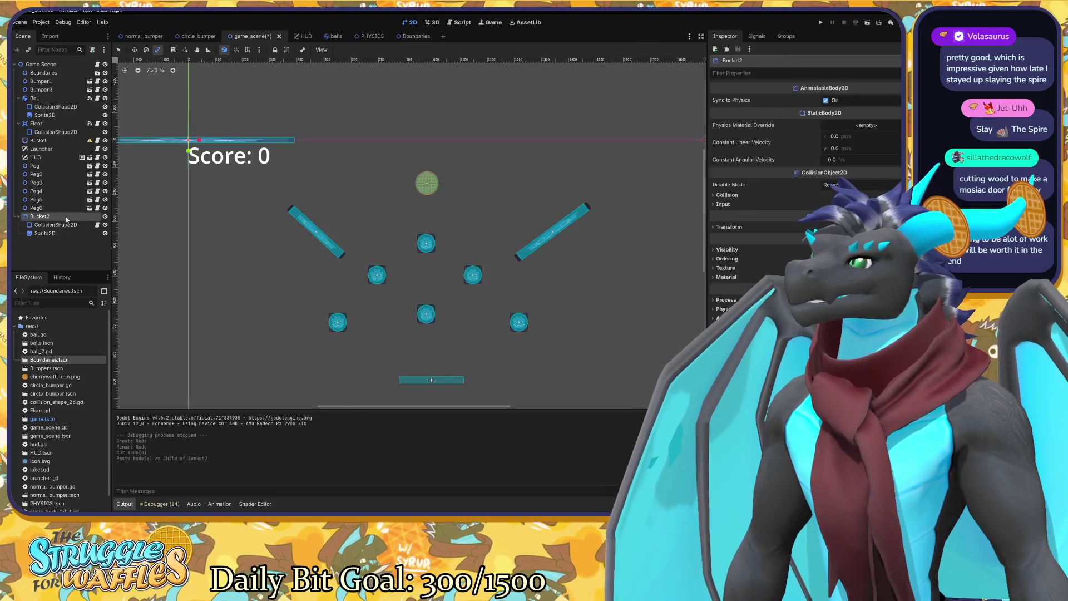
pyautogui.click(716, 227)
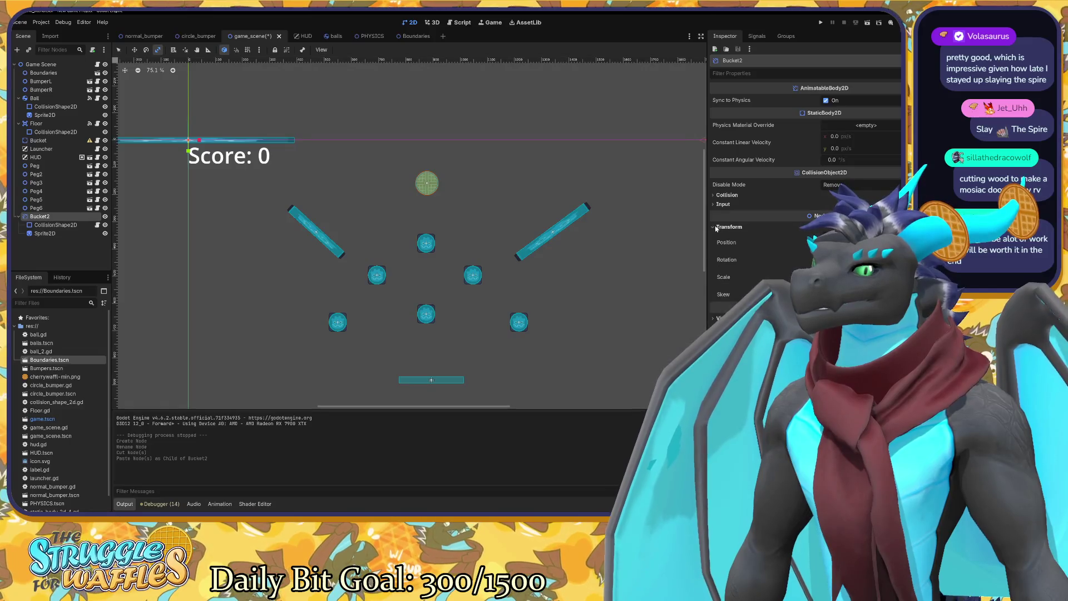
pyautogui.click(46, 142)
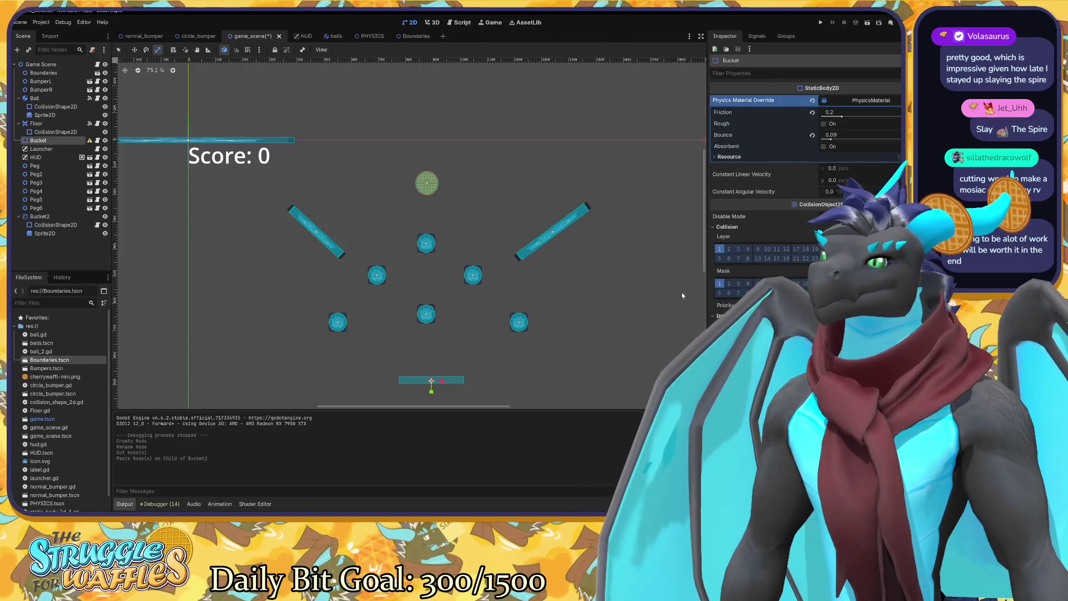
pyautogui.click(40, 217)
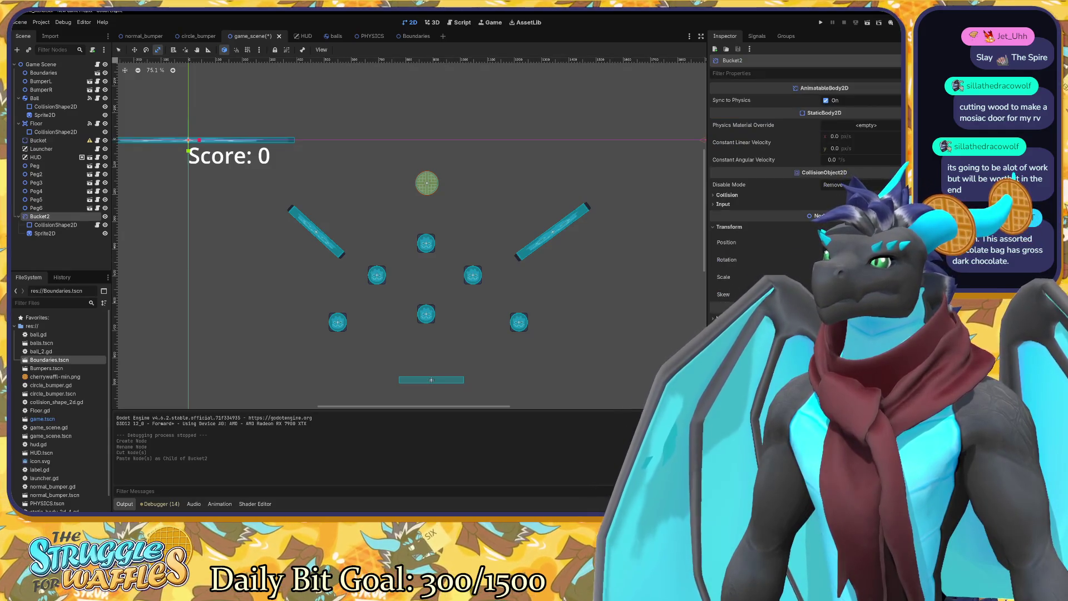
pyautogui.rightClick(765, 247)
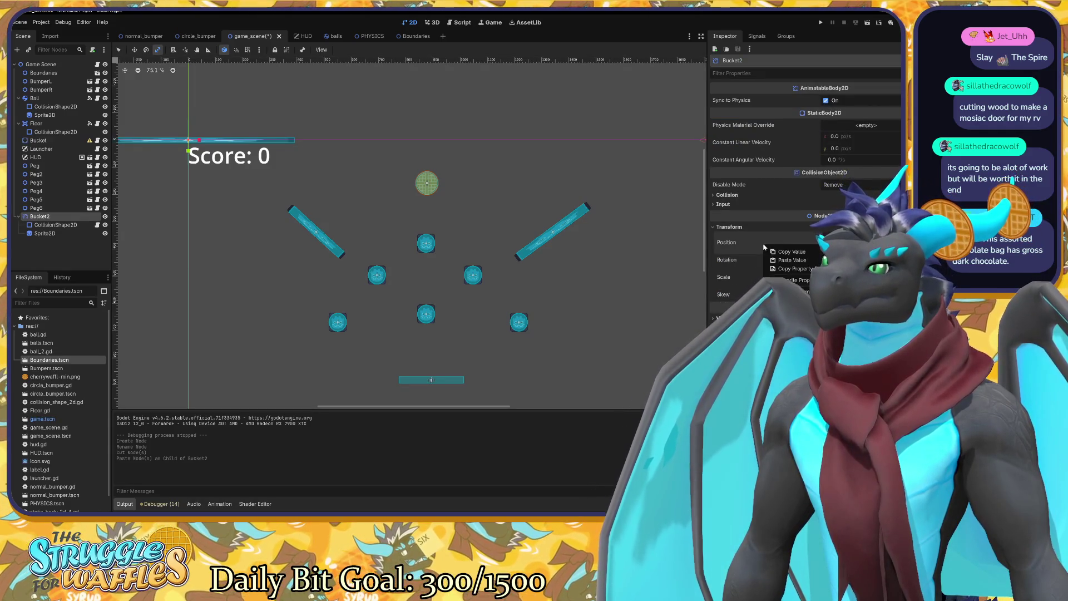
pyautogui.click(792, 261)
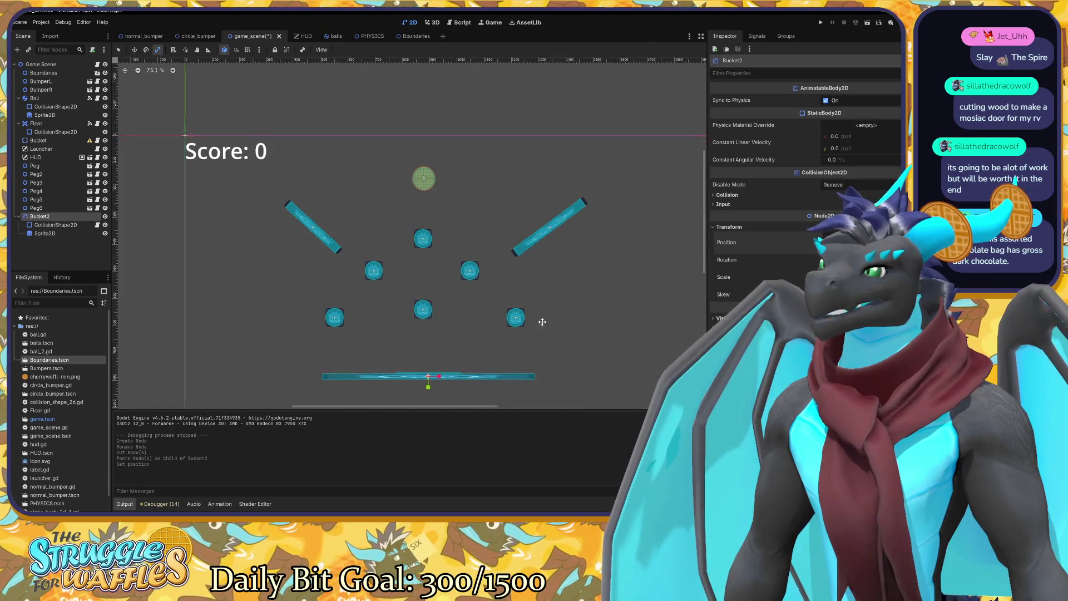
# Shrink Bucket2's scale into a short bucket shape, comparing against the original Bucket.
pyautogui.scroll(-3, 466, 312)
pyautogui.scroll(5, 464, 310)
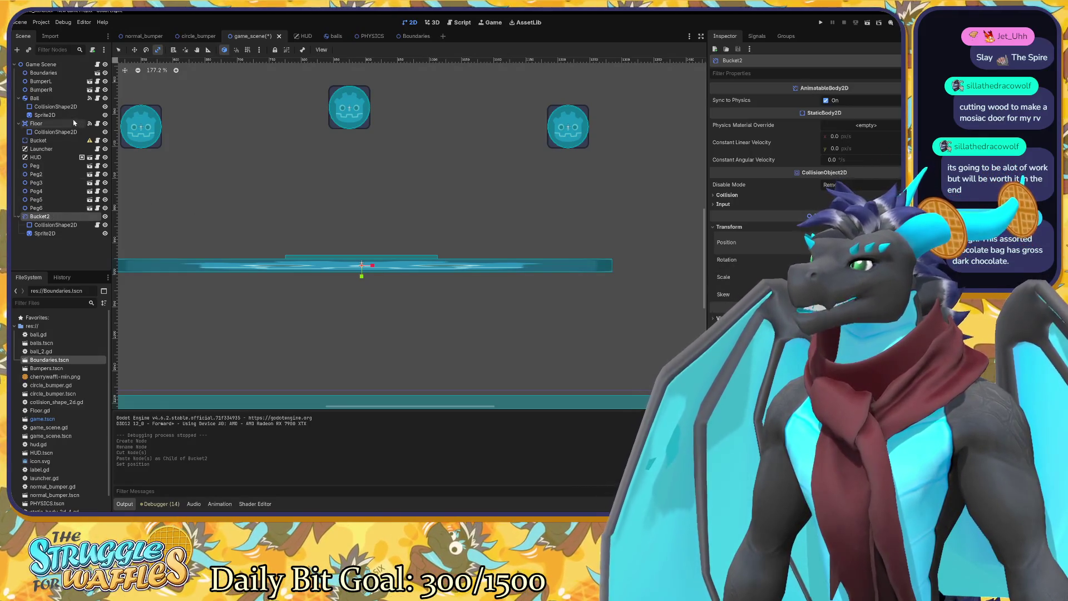
pyautogui.click(55, 141)
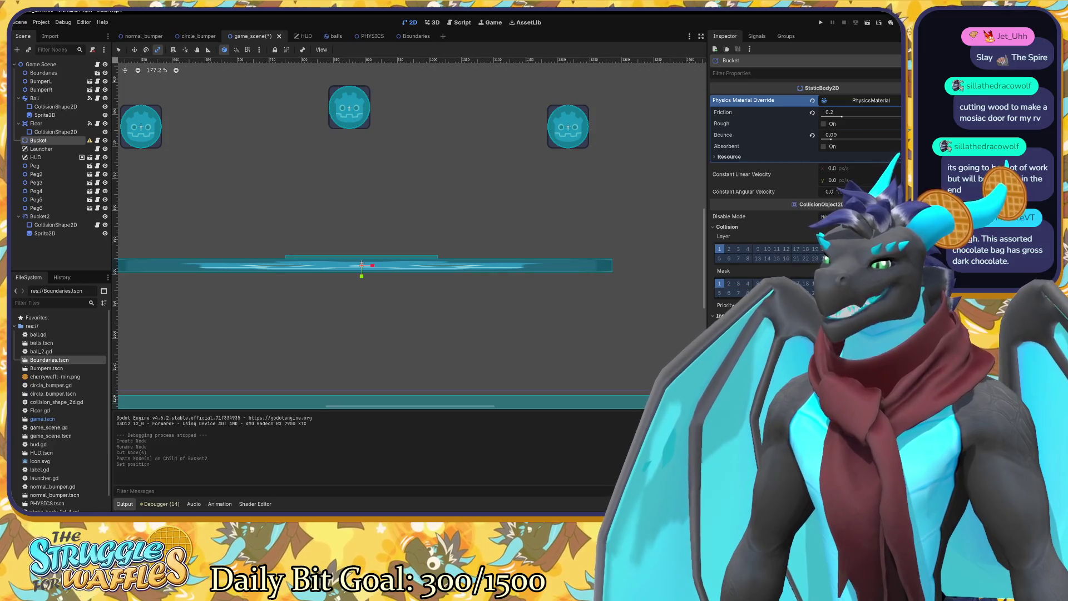
pyautogui.click(40, 216)
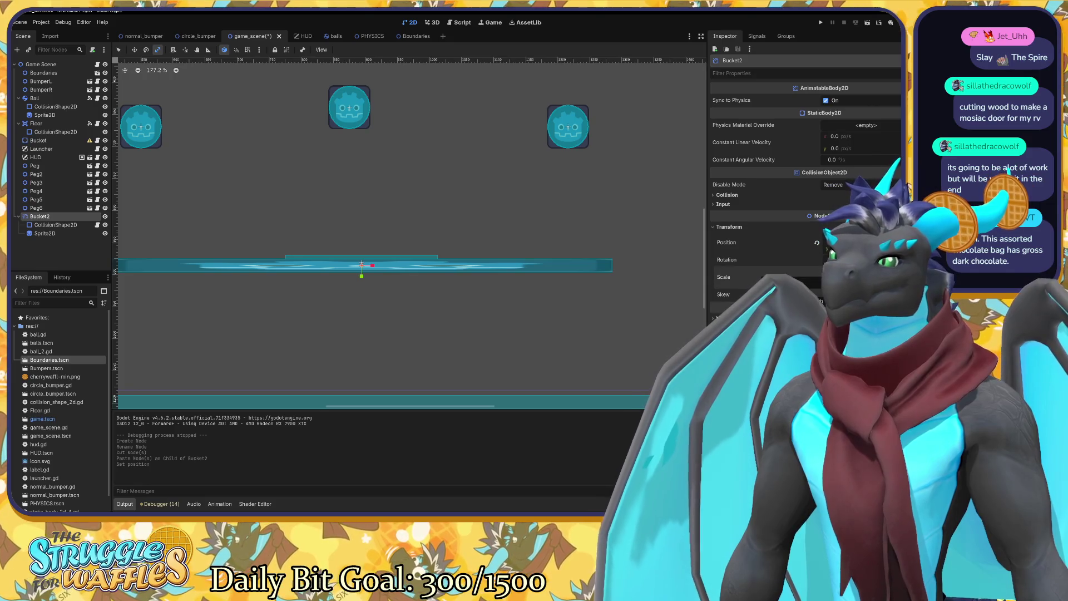
pyautogui.click(816, 277)
pyautogui.scroll(1, 406, 250)
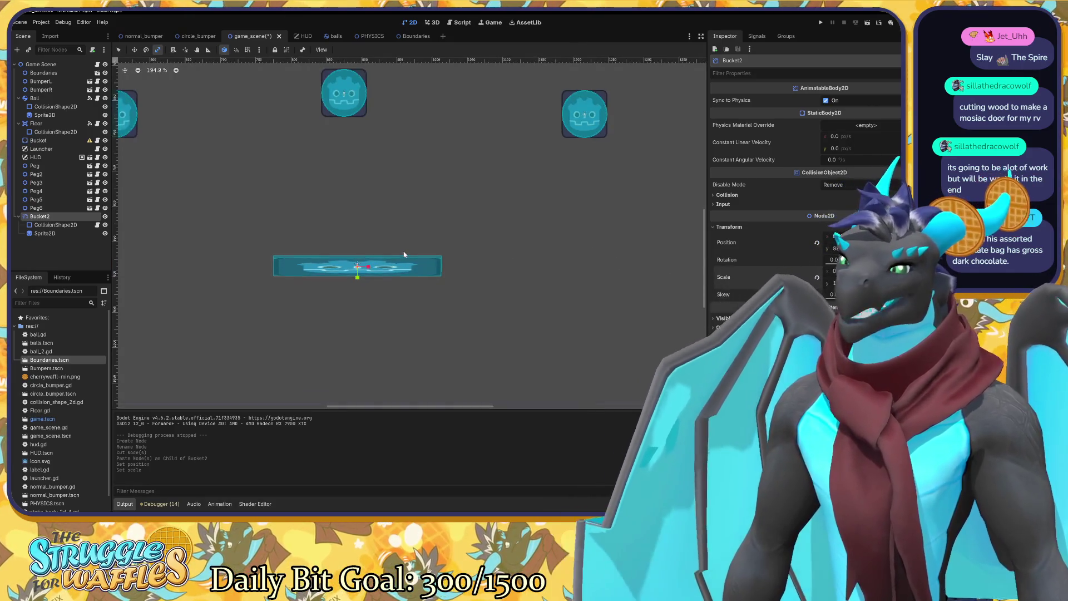
pyautogui.scroll(-5, 406, 253)
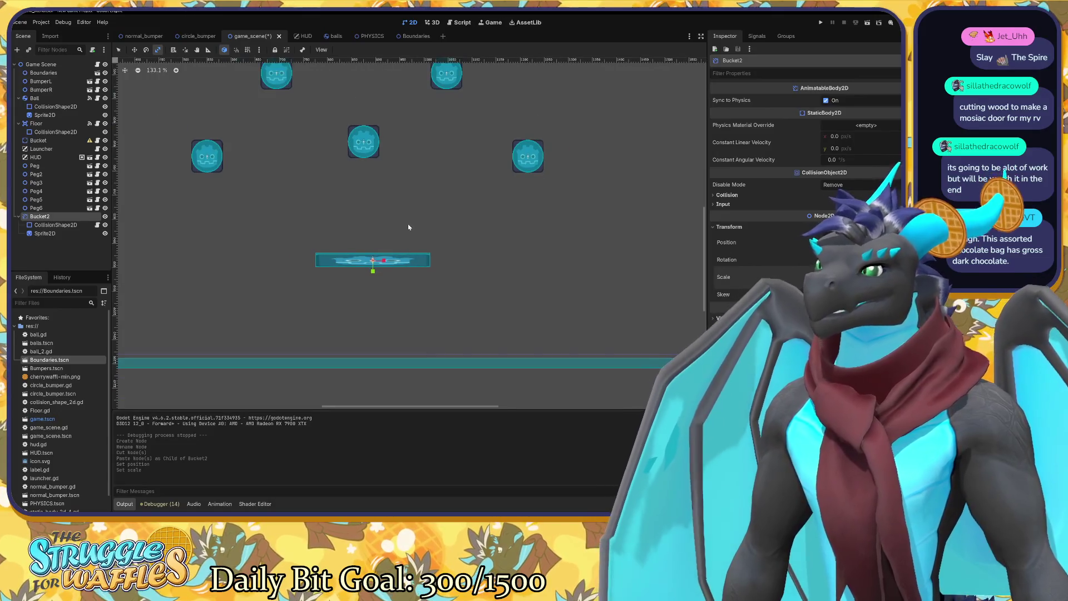
# Frame the peg layout and bucket, then begin attaching a new script to Bucket2.
pyautogui.moveTo(467, 229); pyautogui.dragTo(494, 288)
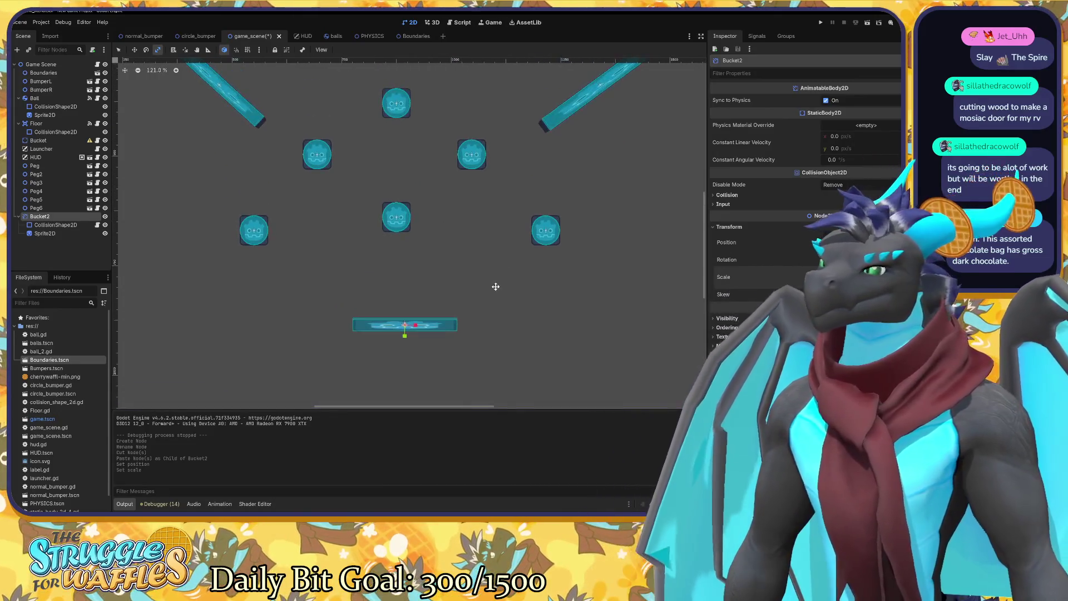
pyautogui.scroll(-4, 497, 289)
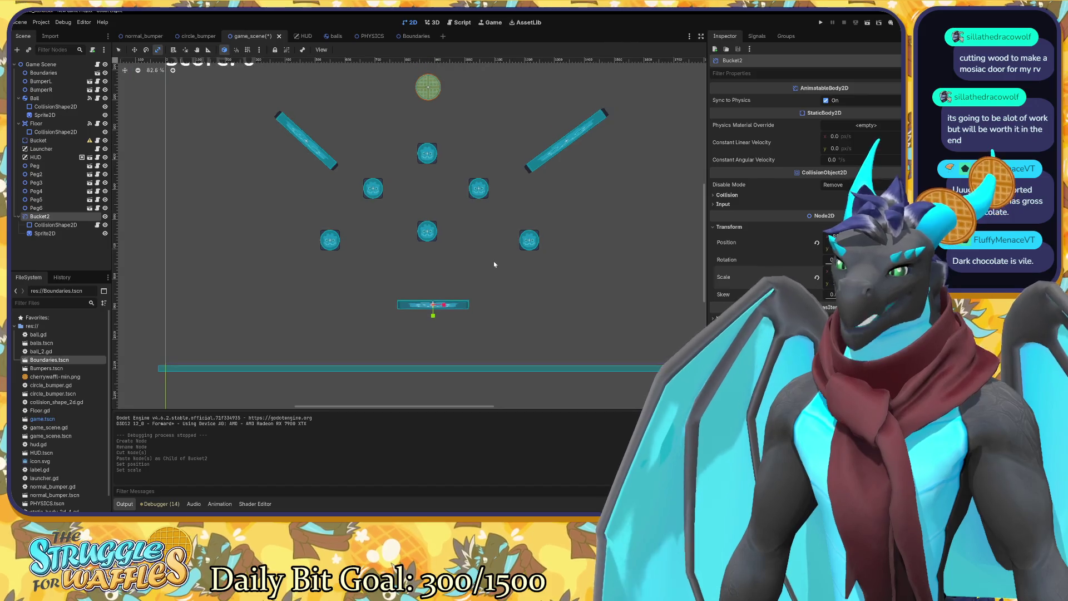
pyautogui.moveTo(483, 263); pyautogui.dragTo(453, 273)
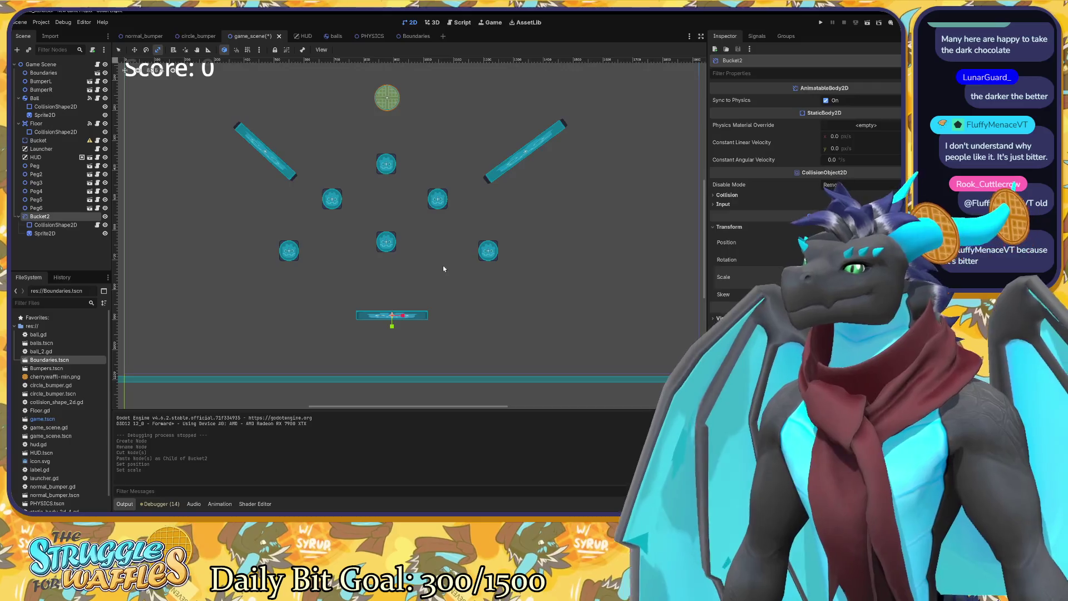
pyautogui.scroll(-2, 443, 268)
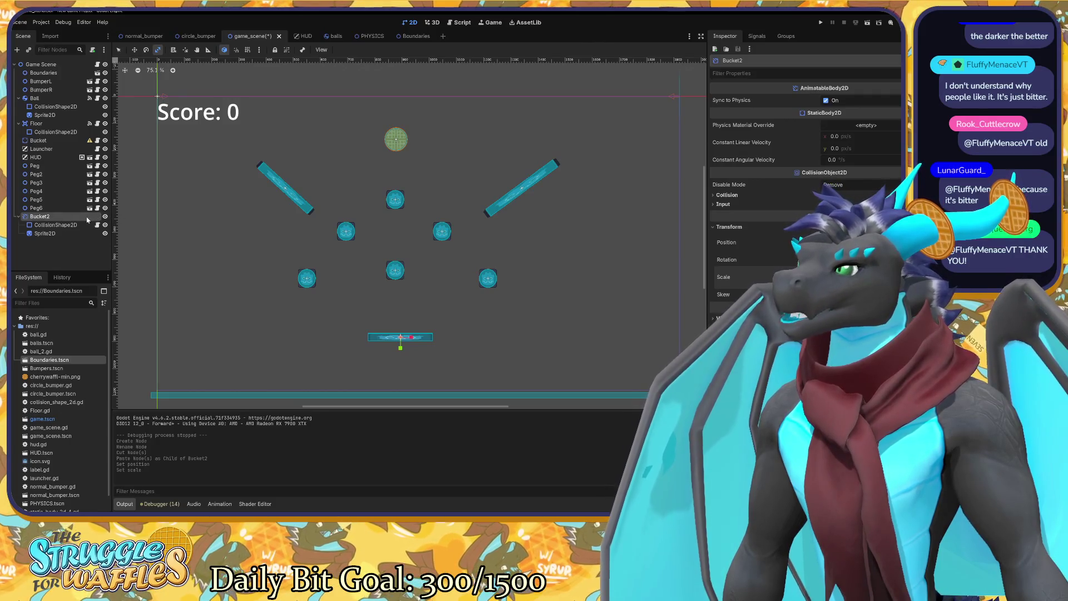
pyautogui.click(92, 50)
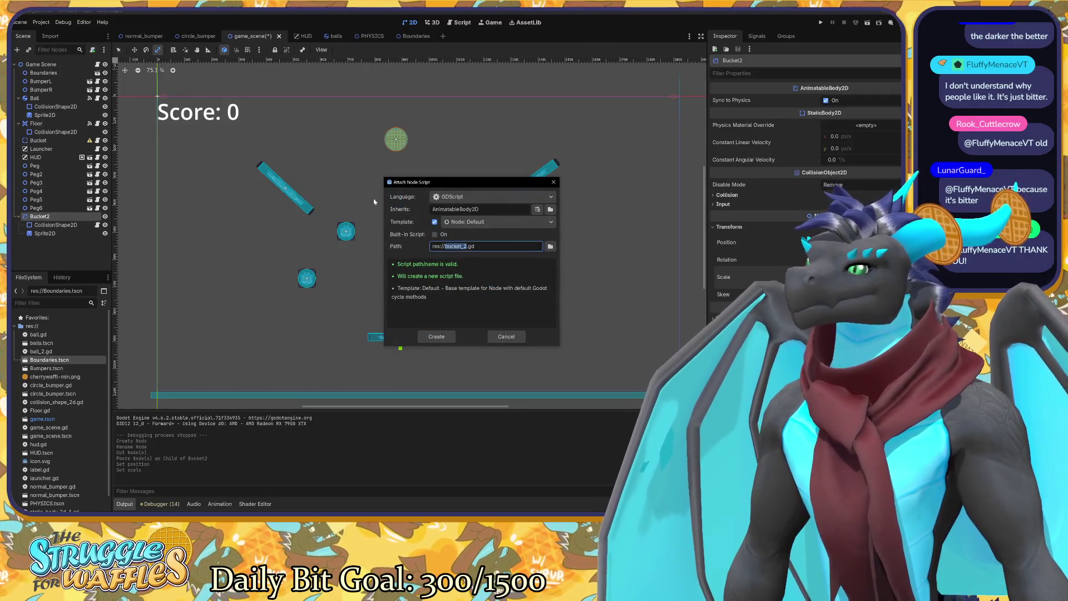
# Create bucket_2.gd with constant_linear_velocity.x = 5 in _process and save it.
pyautogui.click(436, 337)
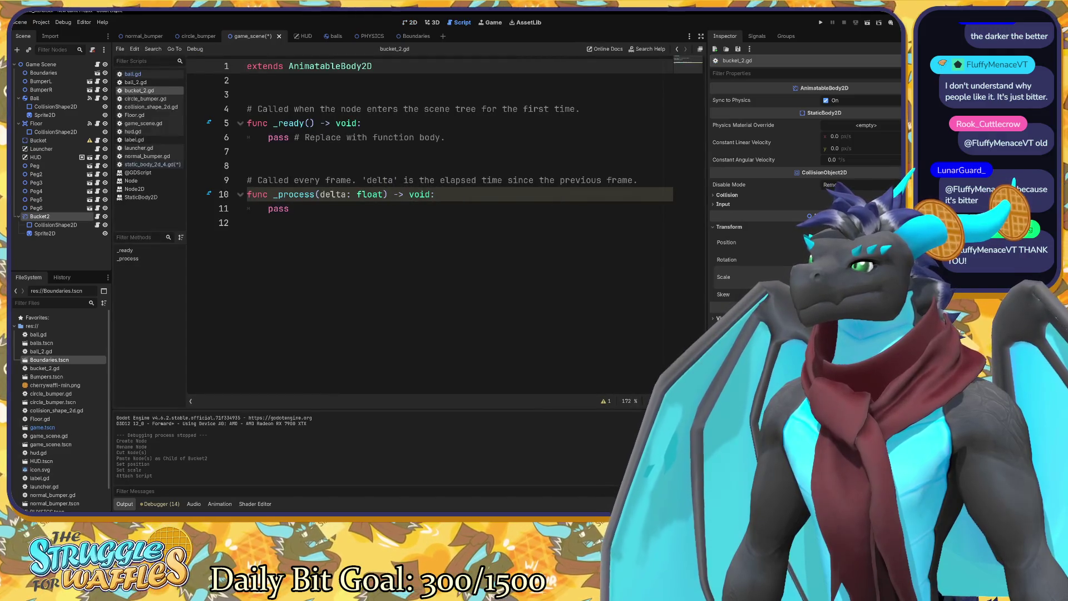
pyautogui.click(435, 194)
pyautogui.press('Return')
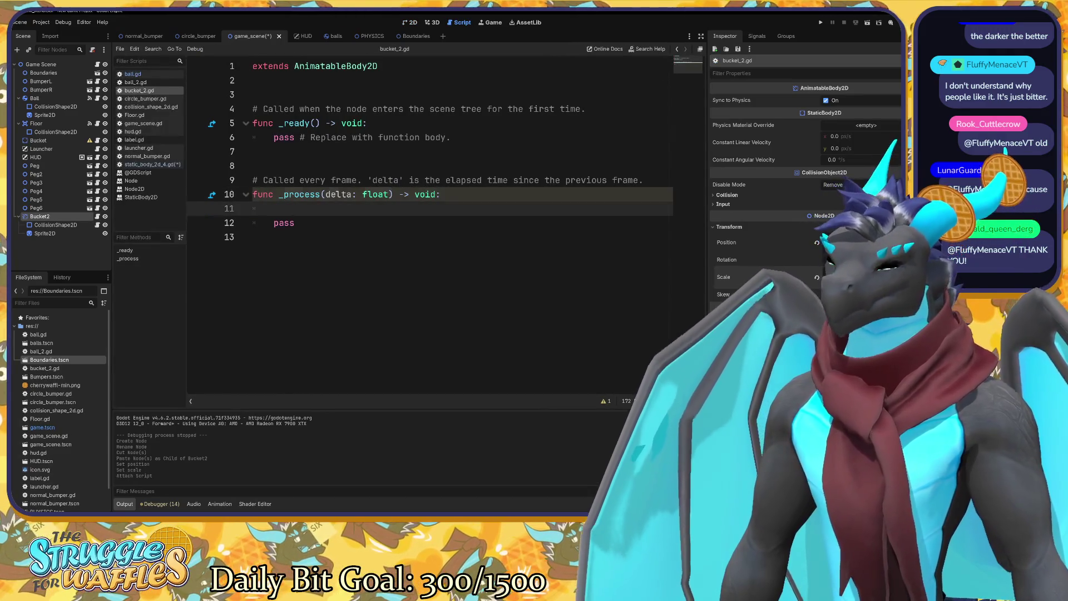
pyautogui.write('linear_')
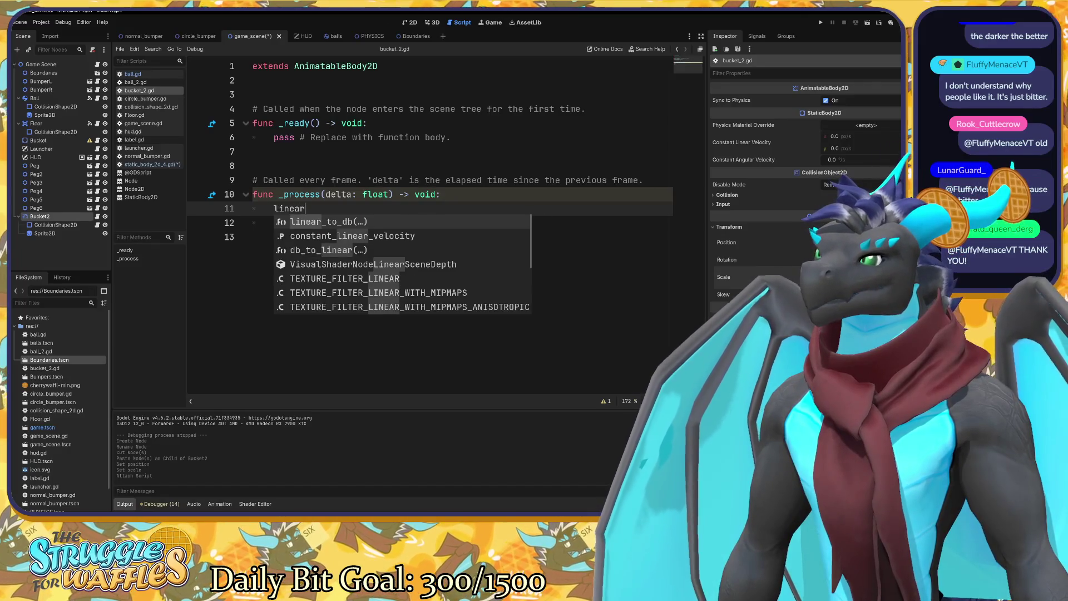
pyautogui.press('Down')
pyautogui.press('Return')
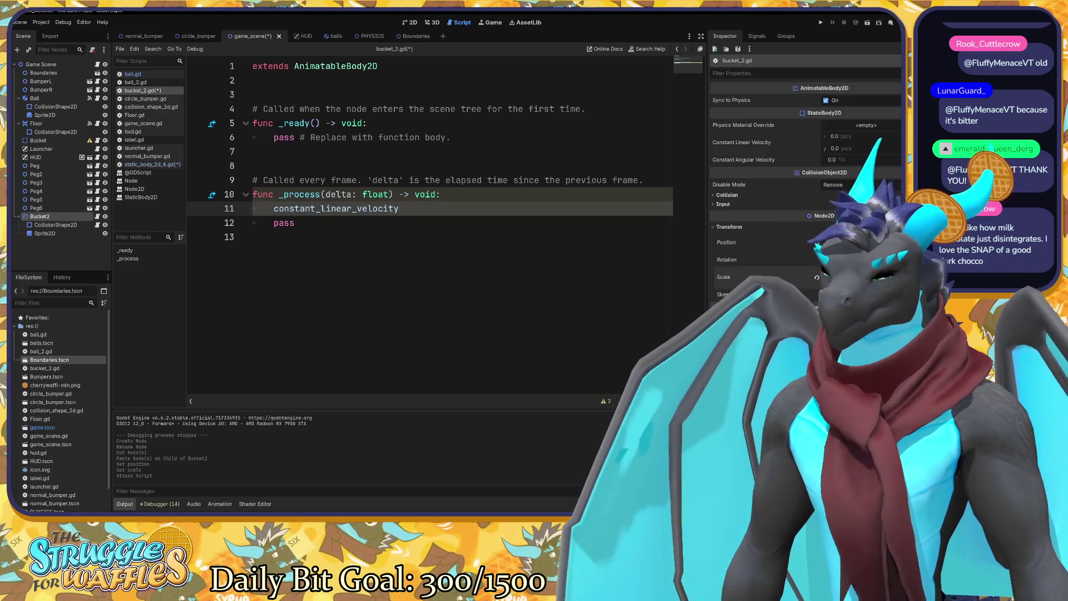
pyautogui.write('.x')
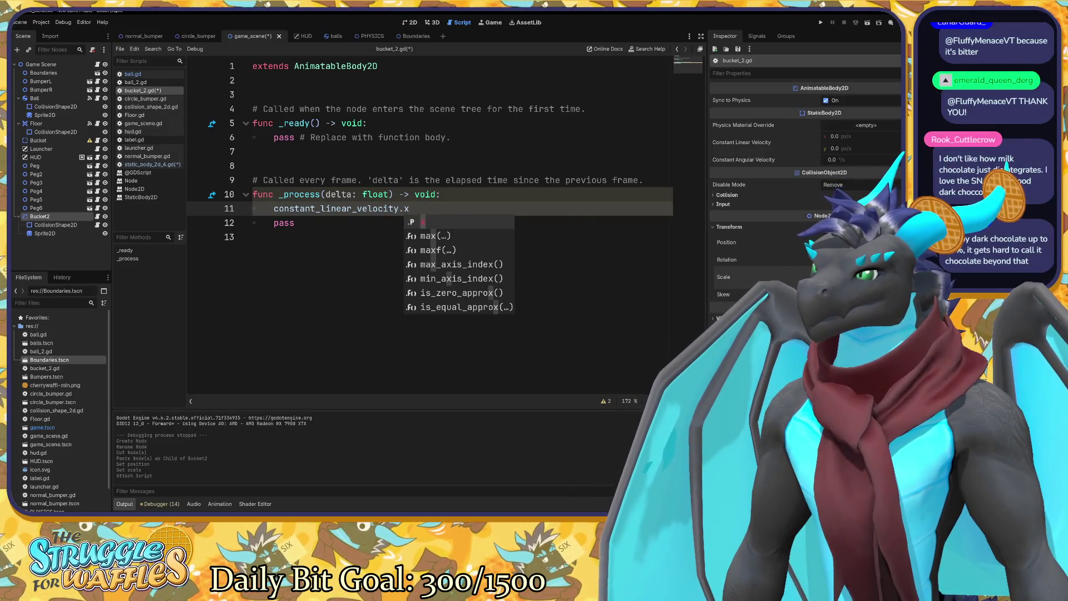
pyautogui.write('(')
pyautogui.press('BackSpace')
pyautogui.write('=')
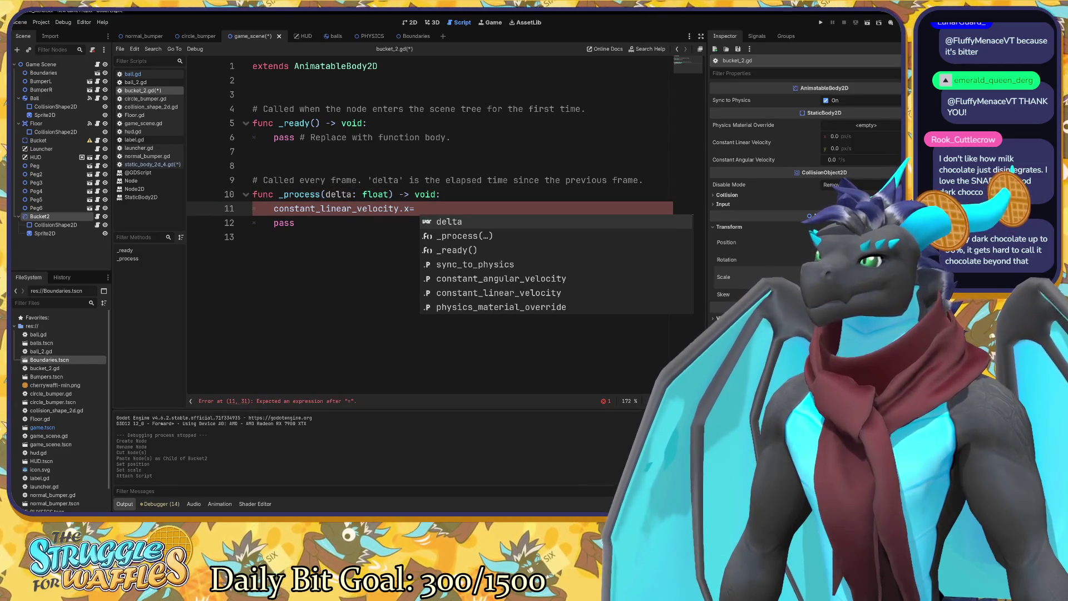
pyautogui.press('BackSpace')
pyautogui.press('BackSpace')
pyautogui.write('= ')
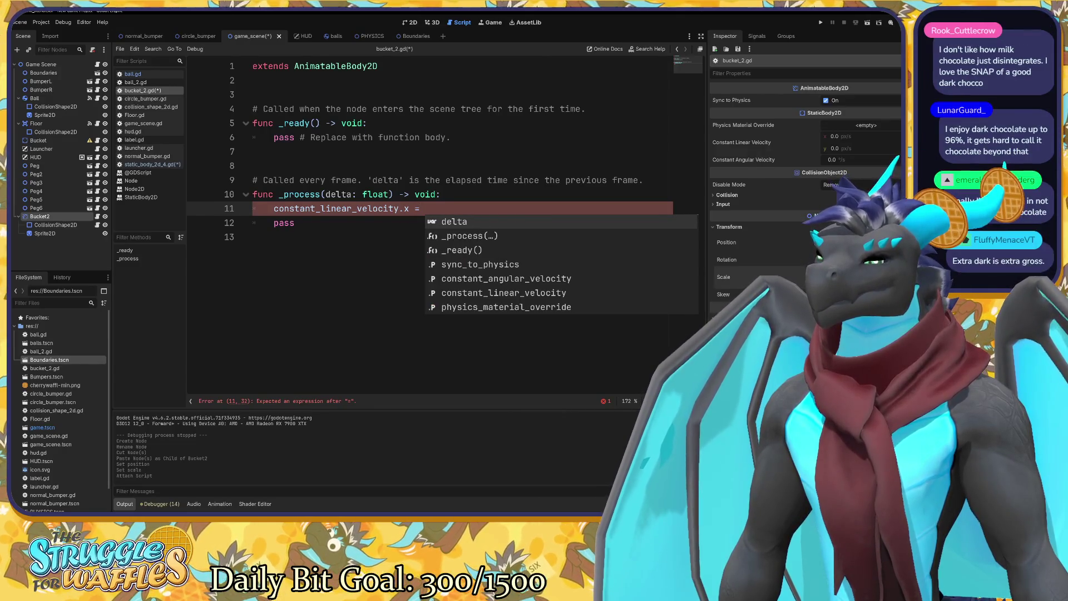
pyautogui.write('5')
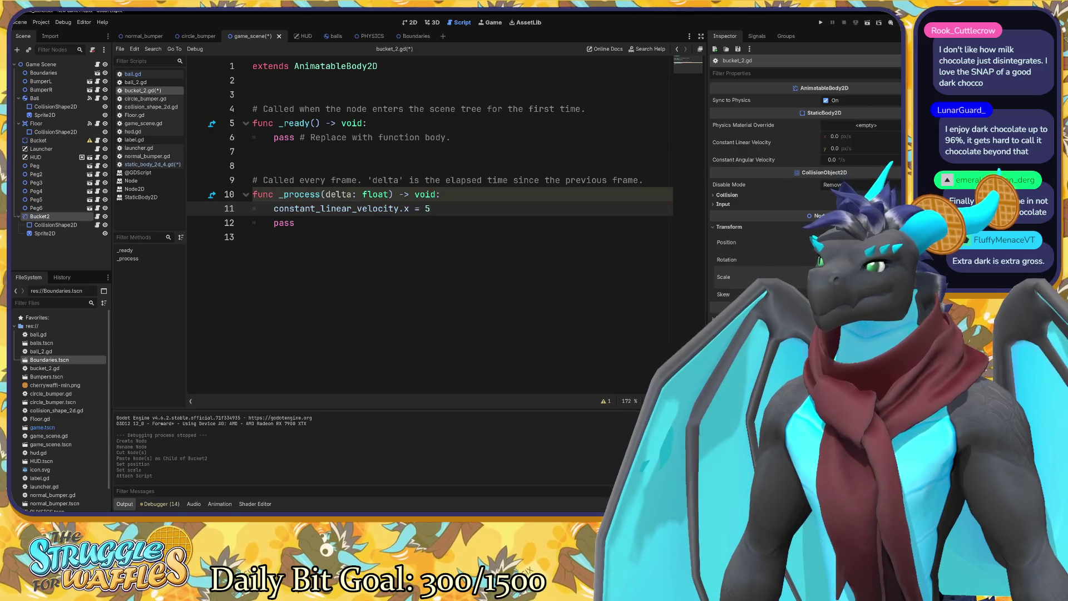
pyautogui.hotkey('ctrl', 's')
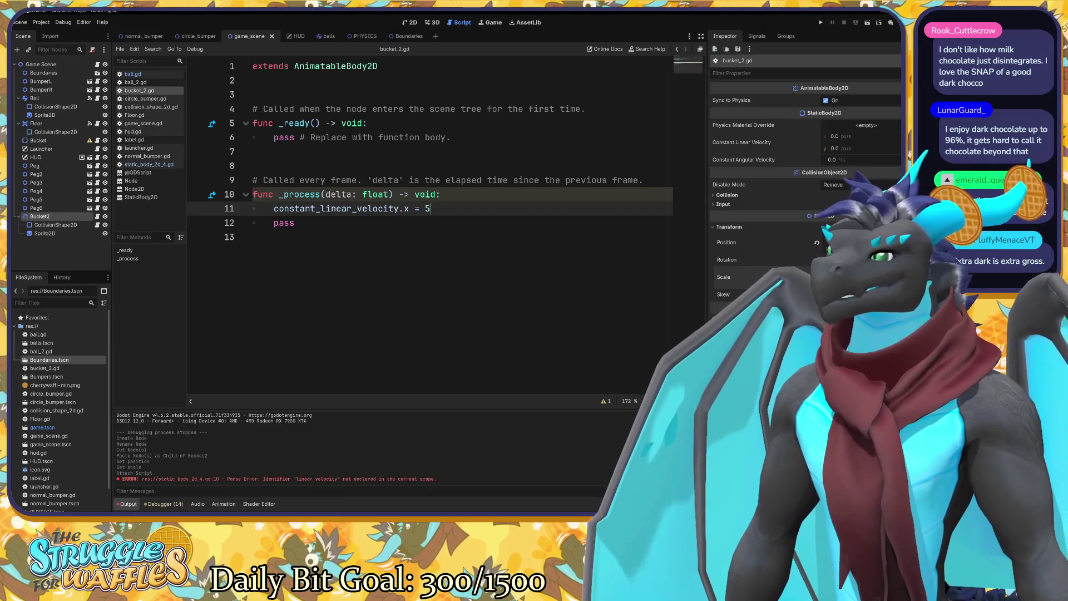
# After a failed run, comment out the broken linear_velocity line in static_body_2d_4.gd and save.
pyautogui.press('F5')
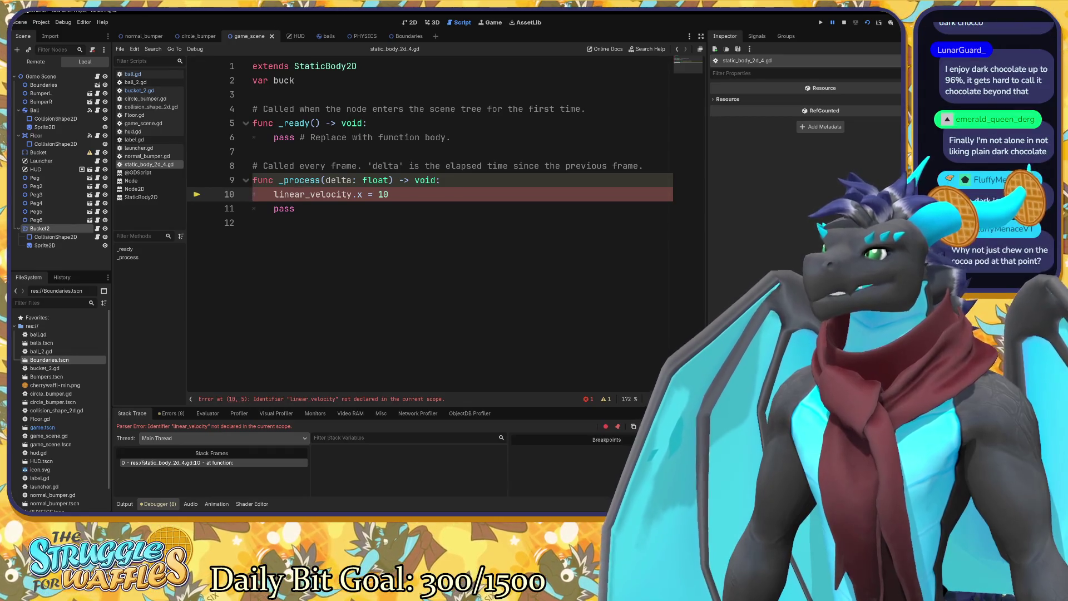
pyautogui.click(38, 154)
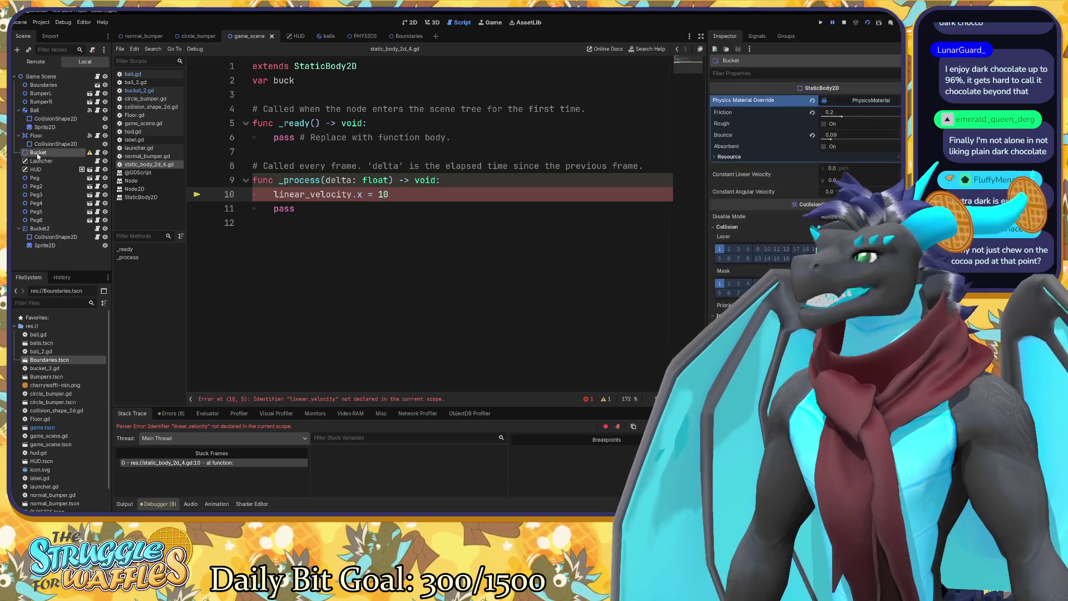
pyautogui.click(295, 208)
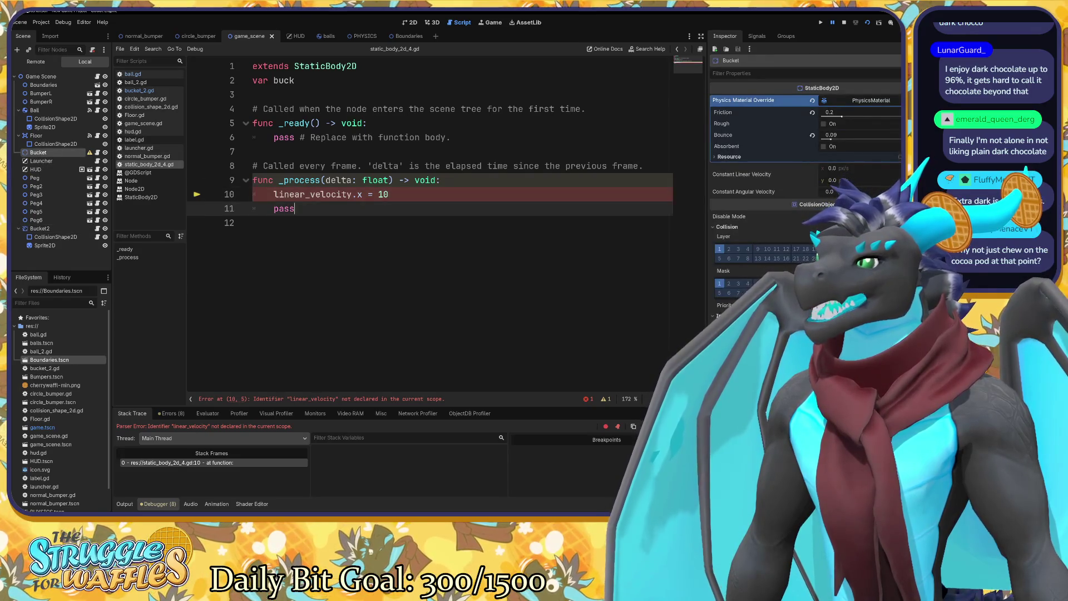
pyautogui.press('Up')
pyautogui.hotkey('ctrl', 'k')
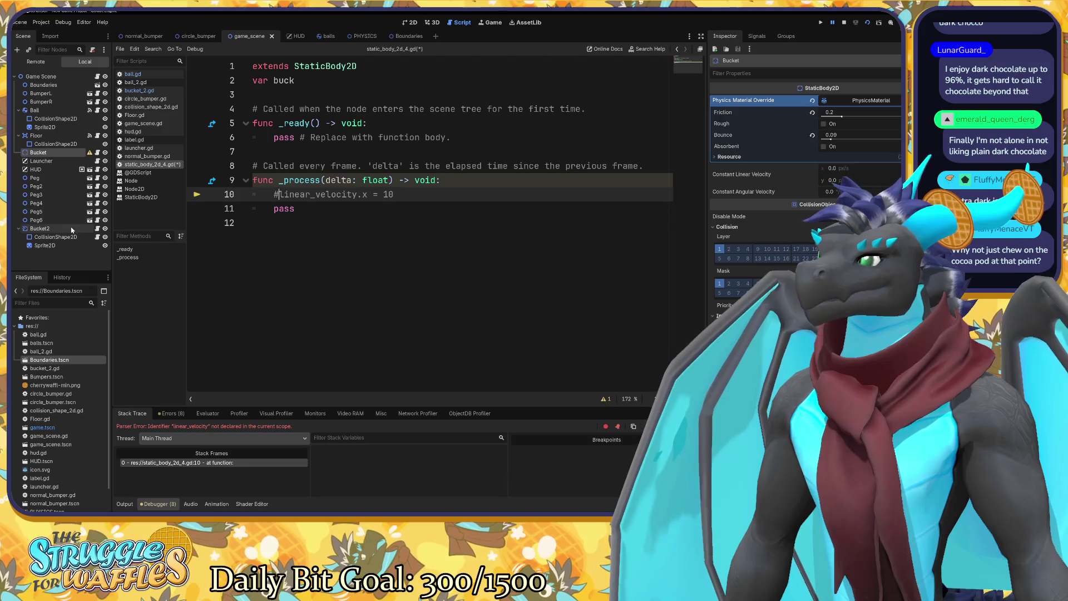
pyautogui.hotkey('ctrl', 's')
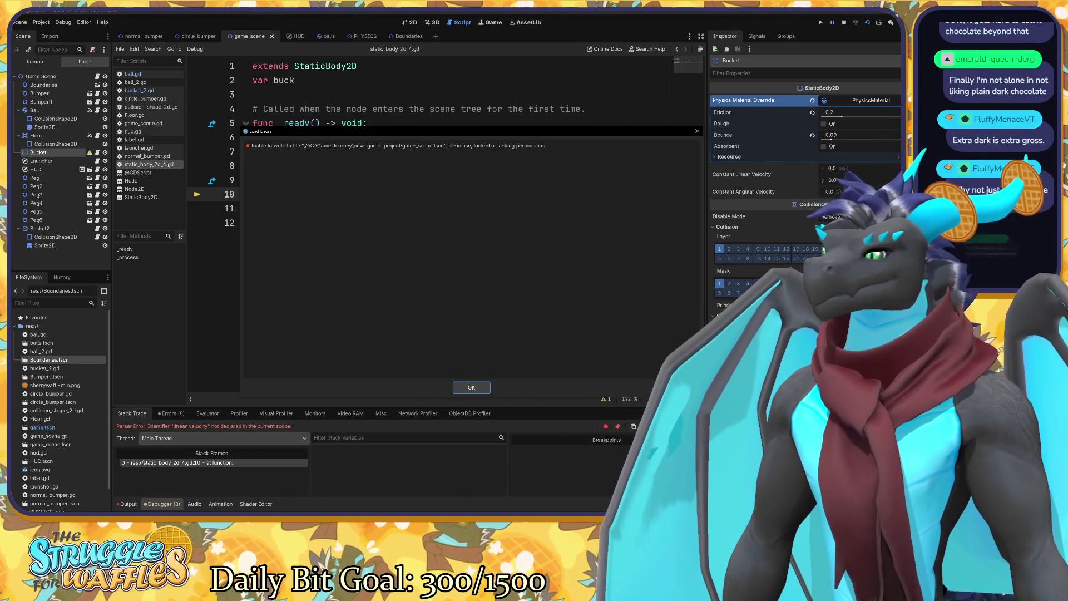
pyautogui.click(467, 387)
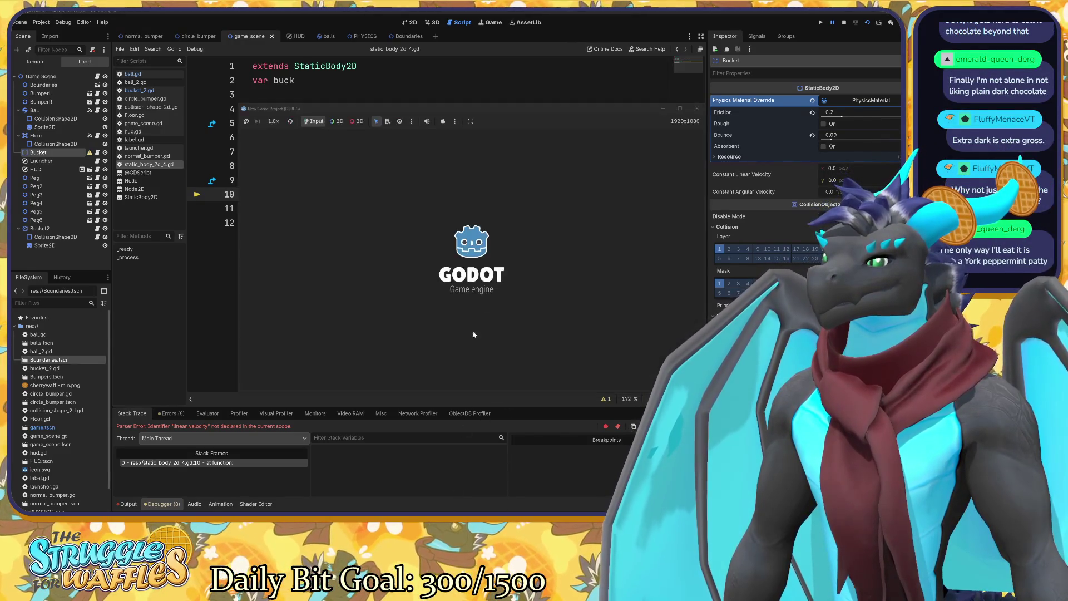
# Rerun the game to see the playfield with Score: 0, then stop it.
pyautogui.click(697, 109)
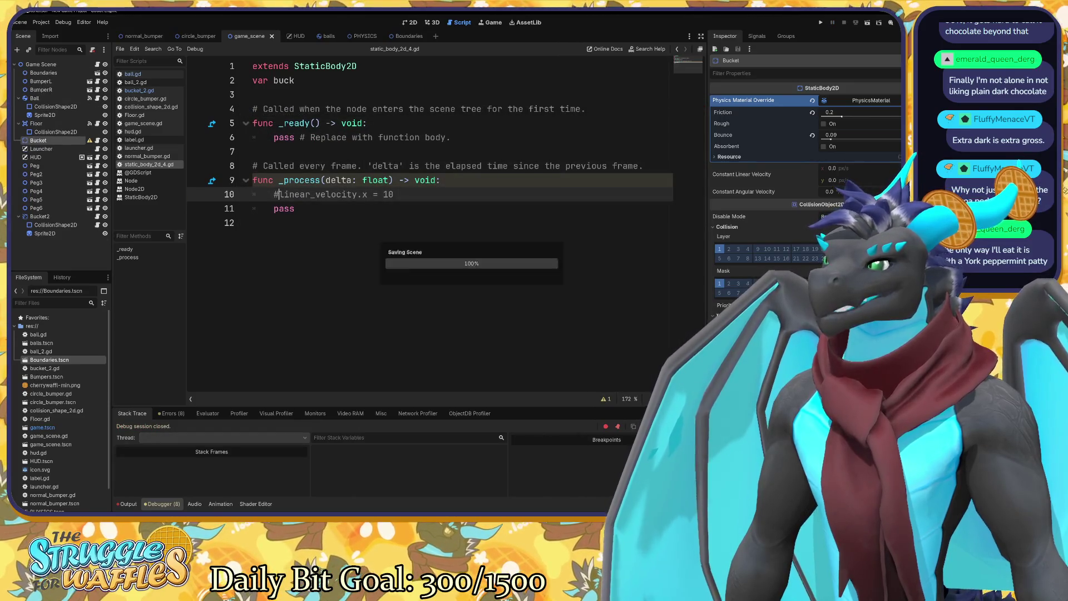
pyautogui.press('F5')
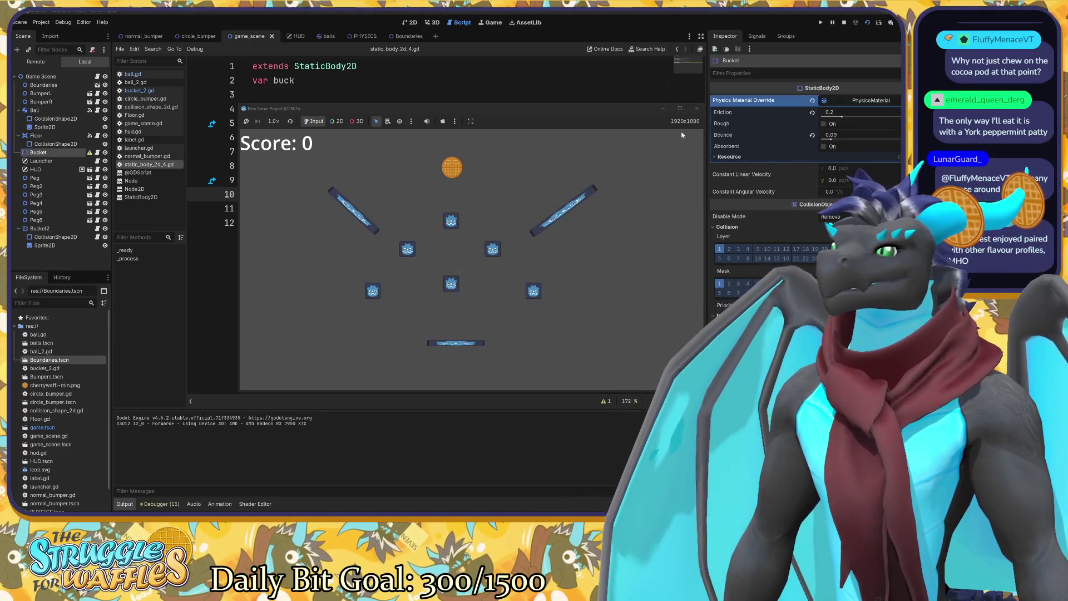
pyautogui.click(697, 108)
pyautogui.click(67, 217)
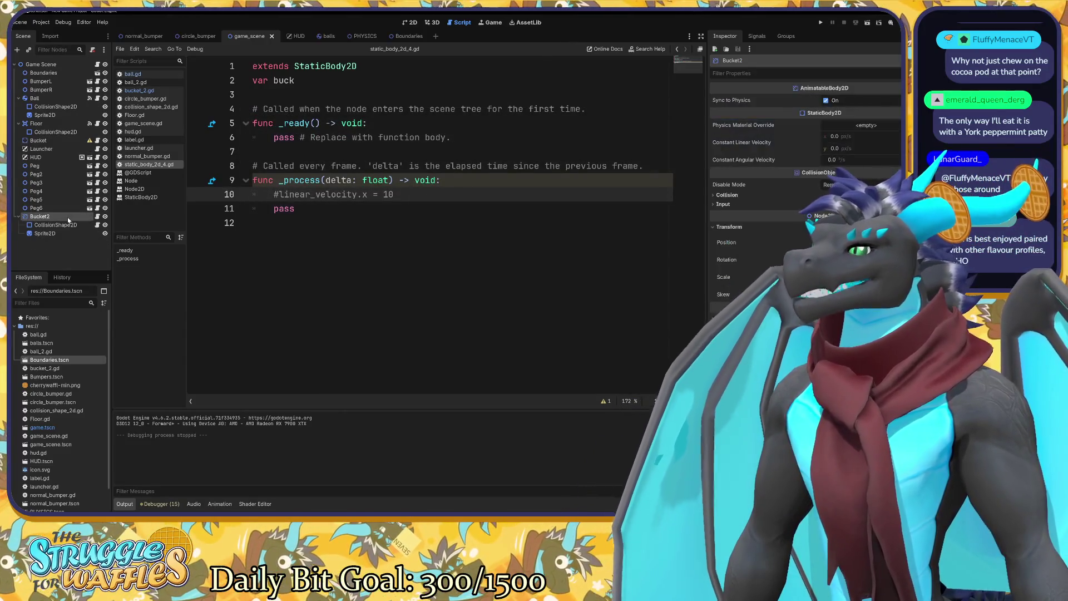
pyautogui.click(98, 217)
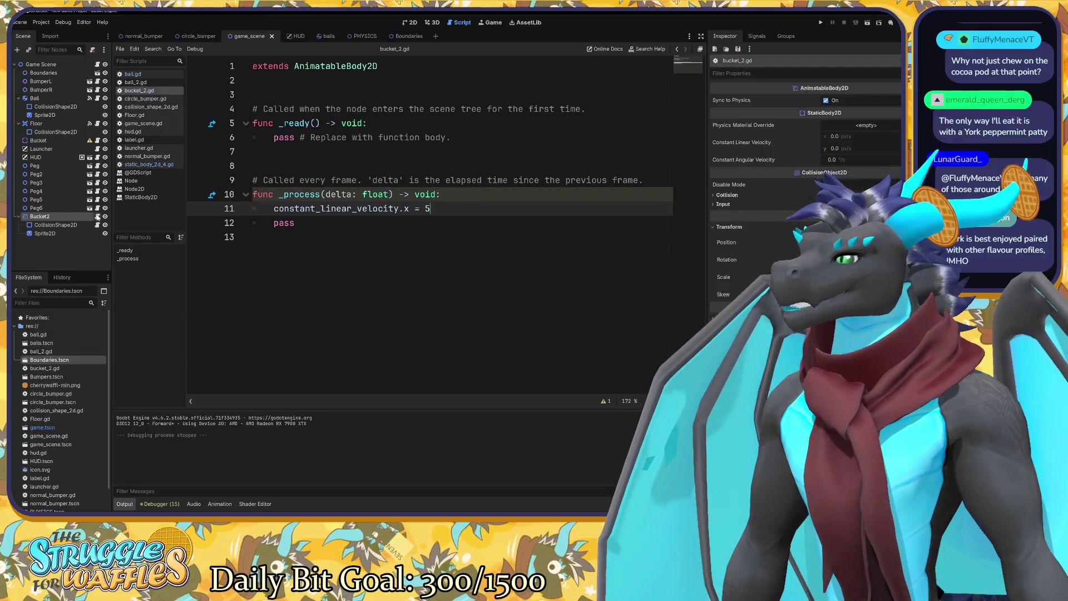
pyautogui.click(294, 223)
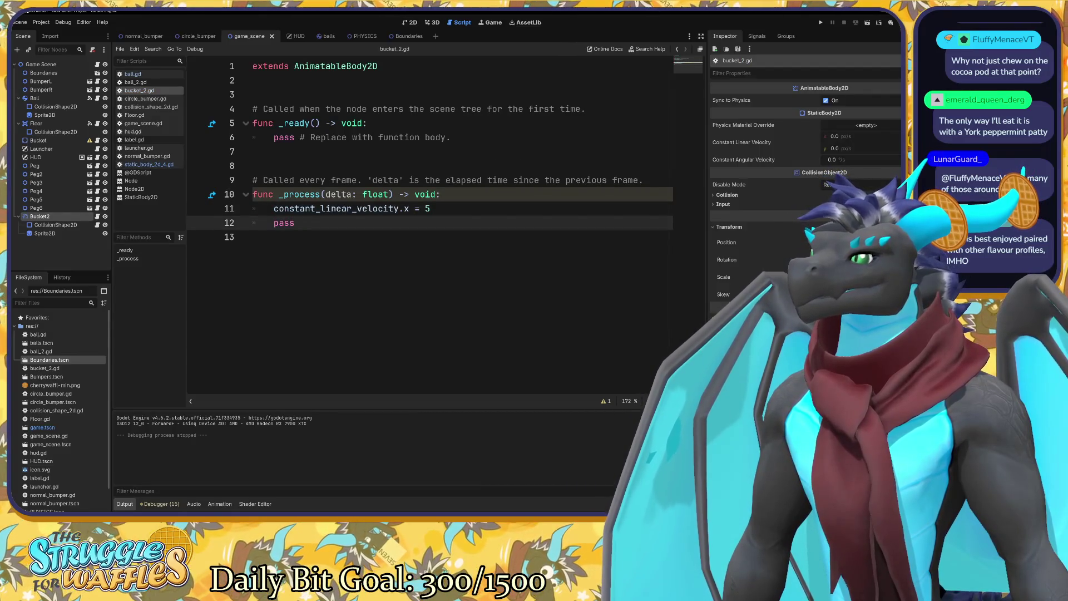
pyautogui.click(418, 209)
pyautogui.moveTo(430, 208); pyautogui.dragTo(273, 209)
pyautogui.hotkey('ctrl', 'c')
pyautogui.press('BackSpace')
pyautogui.click(367, 123)
pyautogui.press('Return')
pyautogui.hotkey('ctrl', 'v')
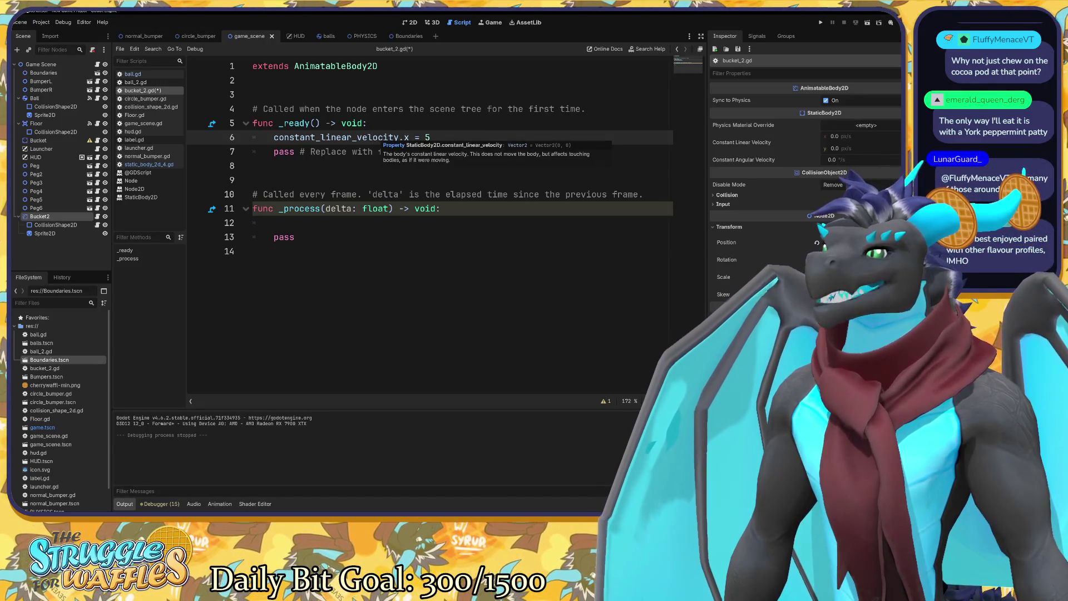
pyautogui.hotkey('shift', 'Home')
pyautogui.hotkey('shift', 'Home')
pyautogui.hotkey('shift', 'Home')
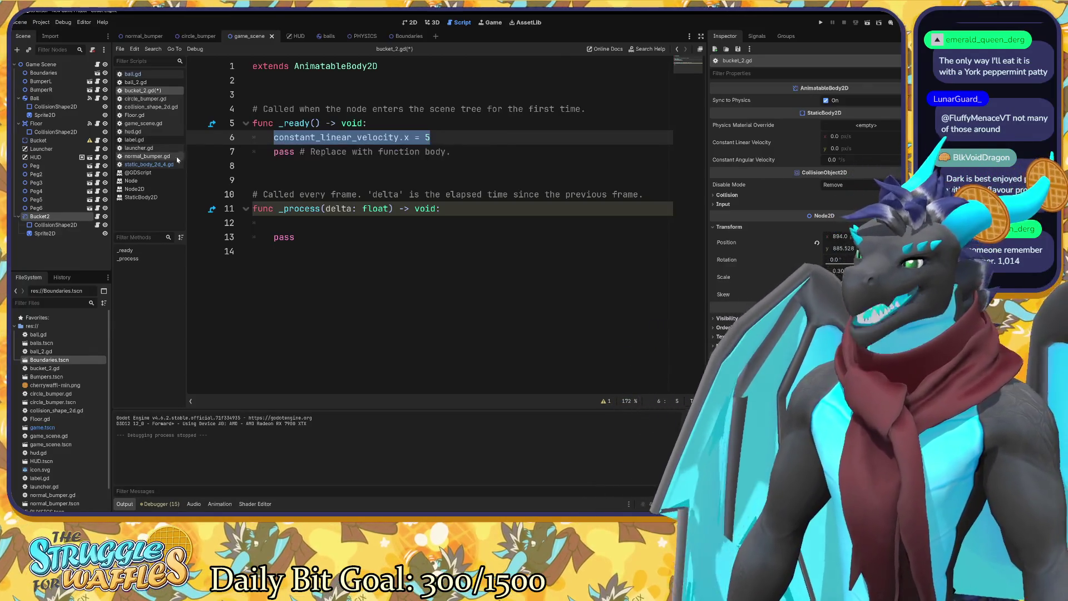
pyautogui.click(253, 165)
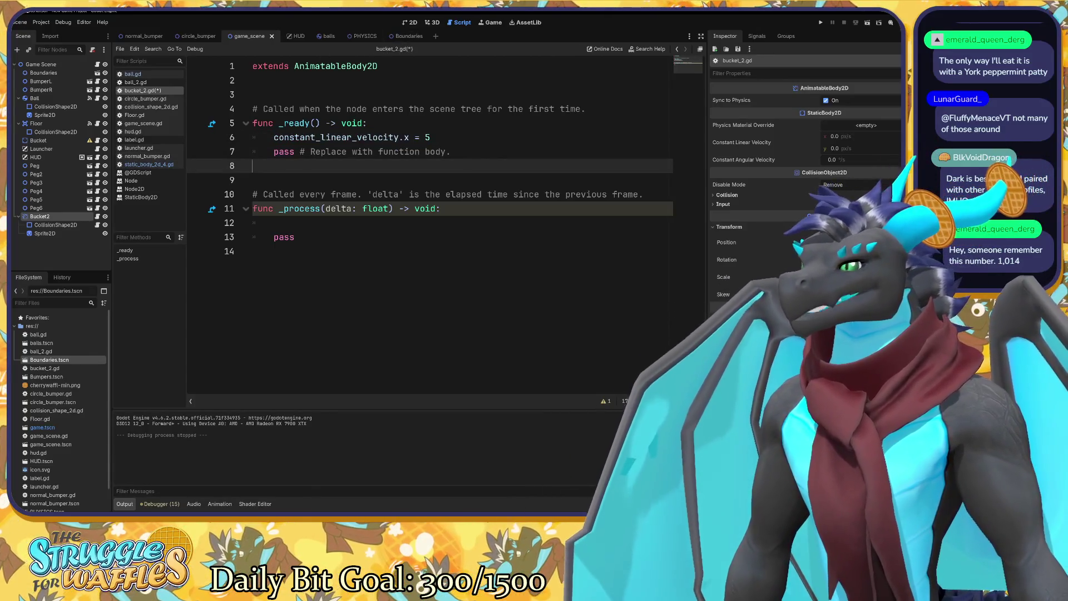
# Remove the constant_linear_velocity.x = 5 statement from _ready.
pyautogui.click(273, 222)
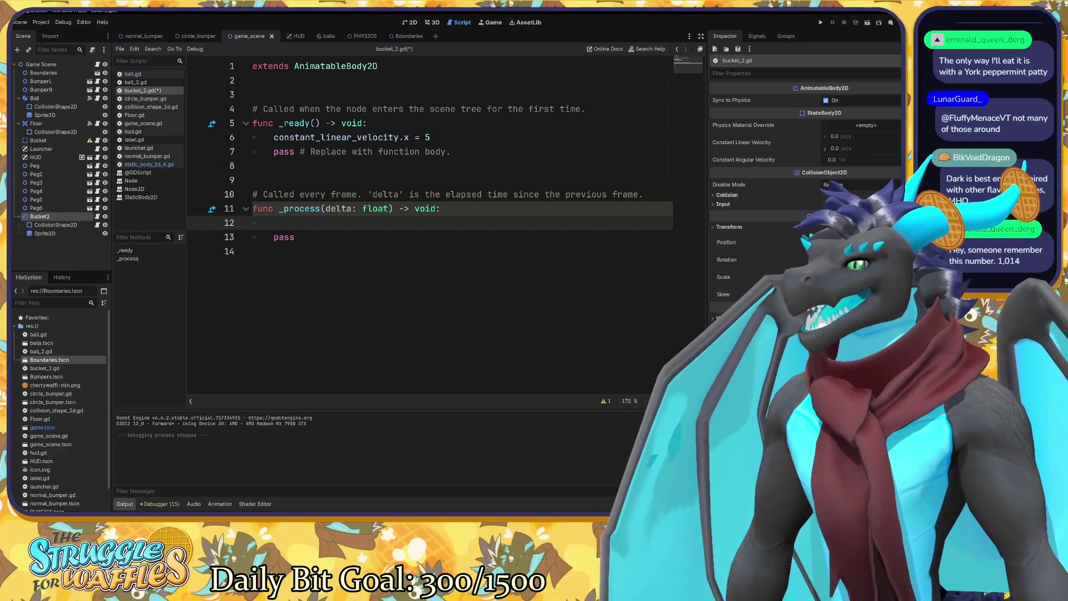
pyautogui.moveTo(274, 137); pyautogui.dragTo(429, 137)
pyautogui.hotkey('ctrl', 'x')
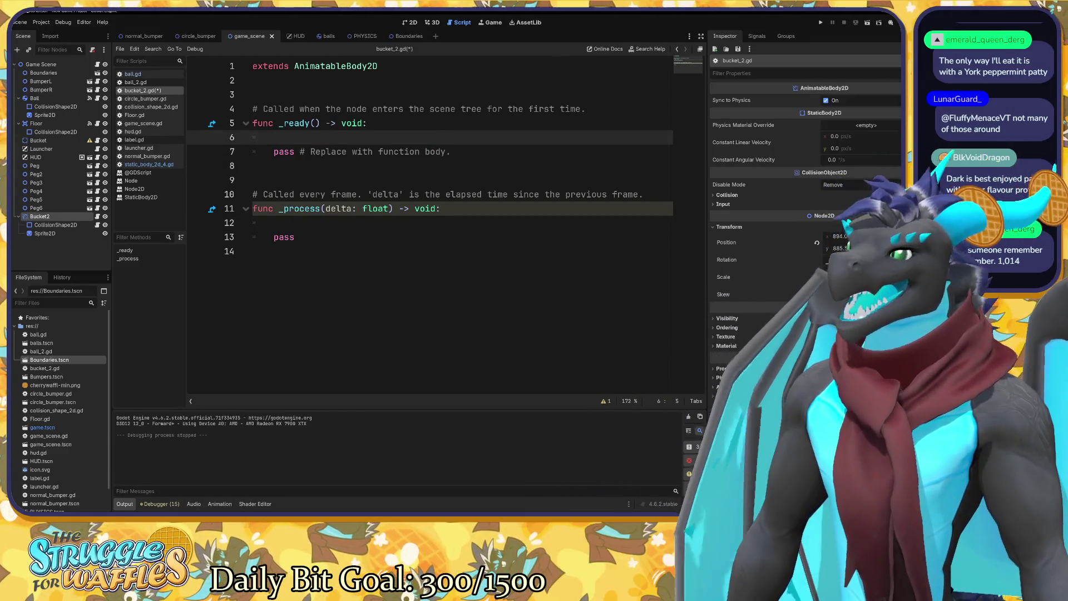
# Draft a linear_velocity.x = statement in _process, then erase it so only pass remains.
pyautogui.click(274, 222)
pyautogui.write('linea')
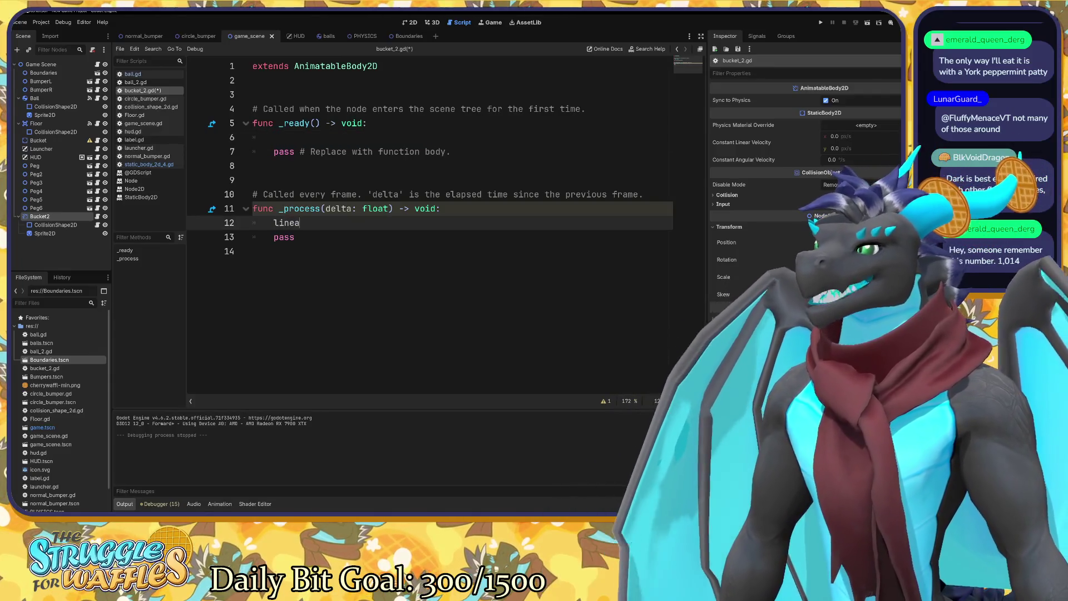
pyautogui.write('r_')
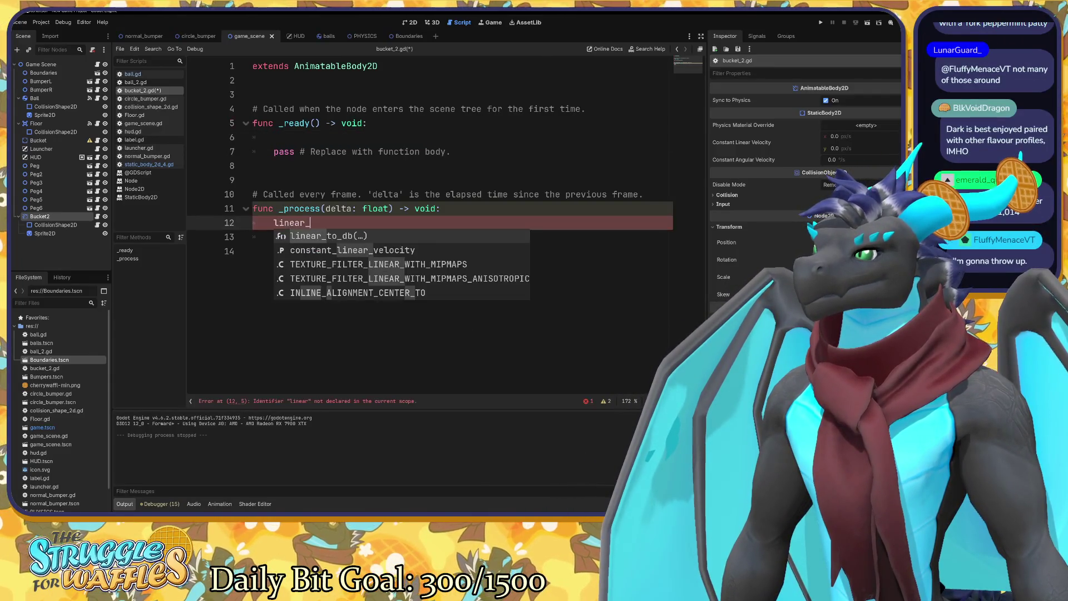
pyautogui.write('velo')
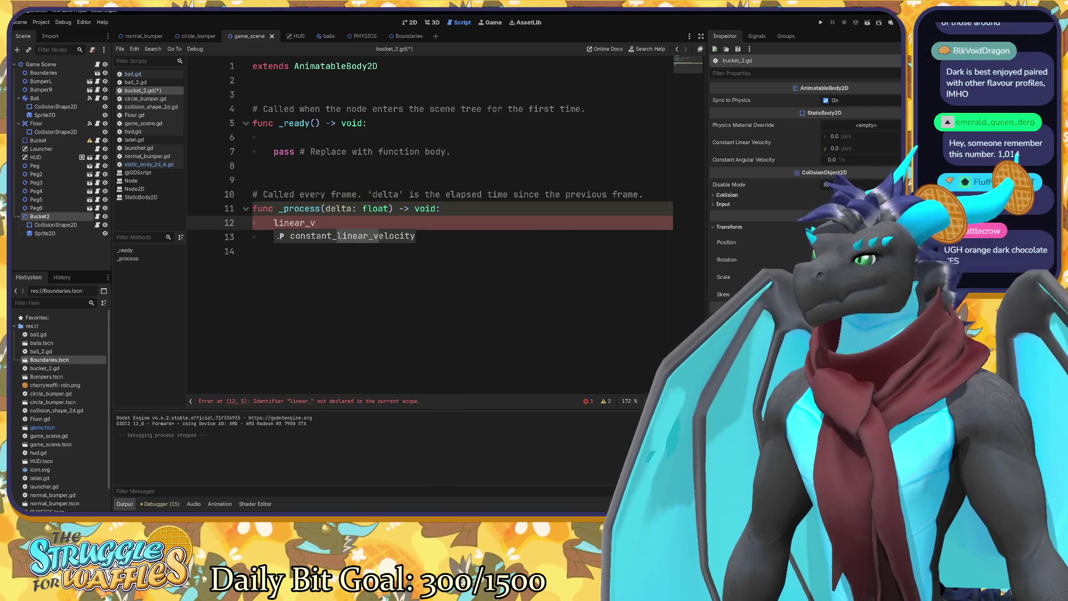
pyautogui.press('BackSpace')
pyautogui.press('BackSpace')
pyautogui.write('city')
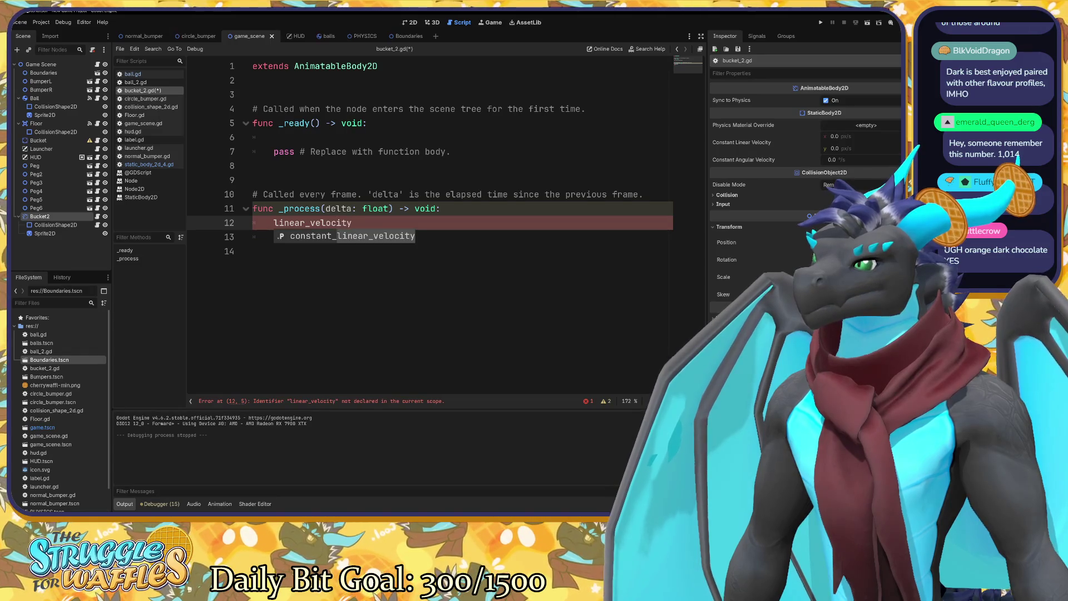
pyautogui.write('.x ')
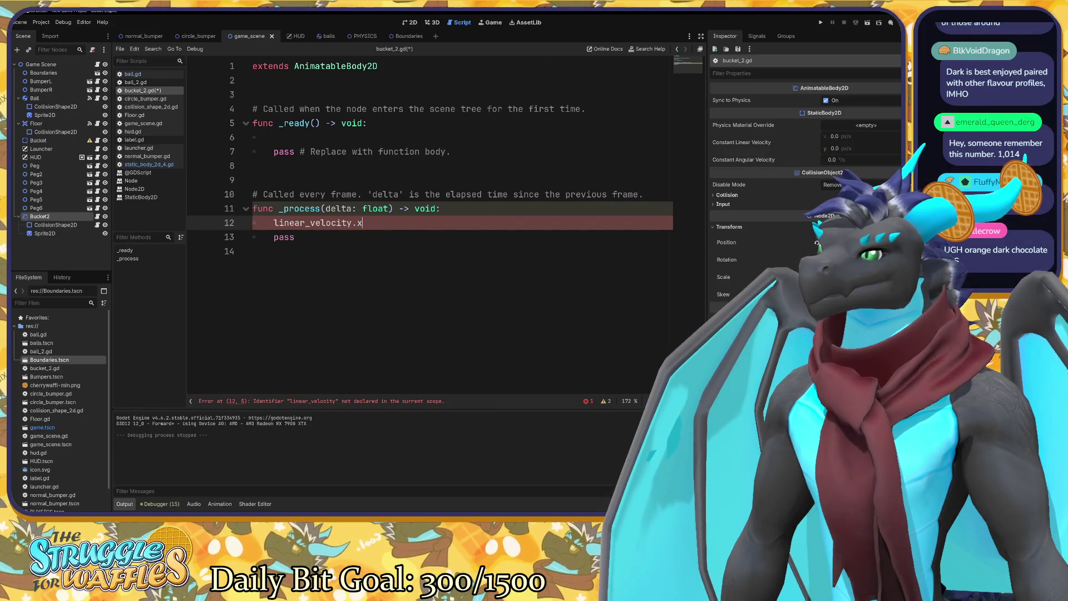
pyautogui.write('=')
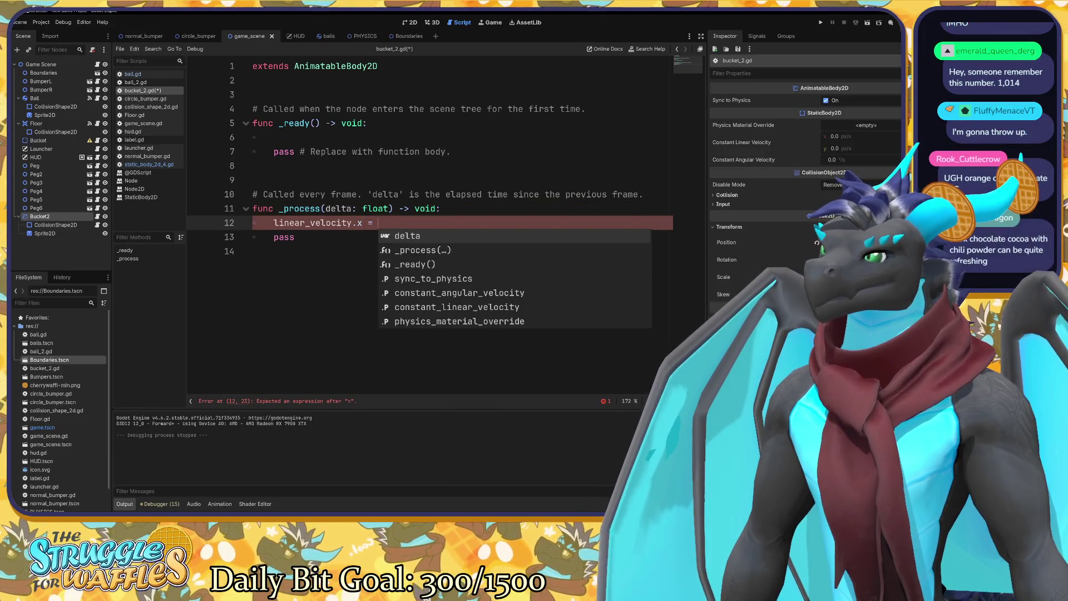
pyautogui.press('BackSpace')
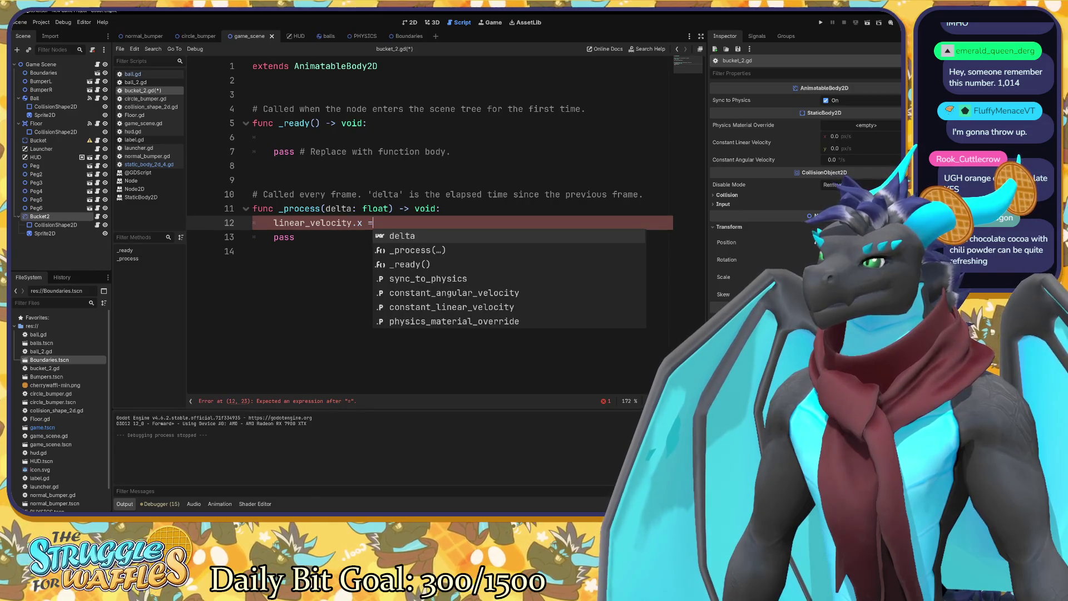
pyautogui.press('BackSpace')
pyautogui.press('BackSpace')
pyautogui.press('BackSpace')
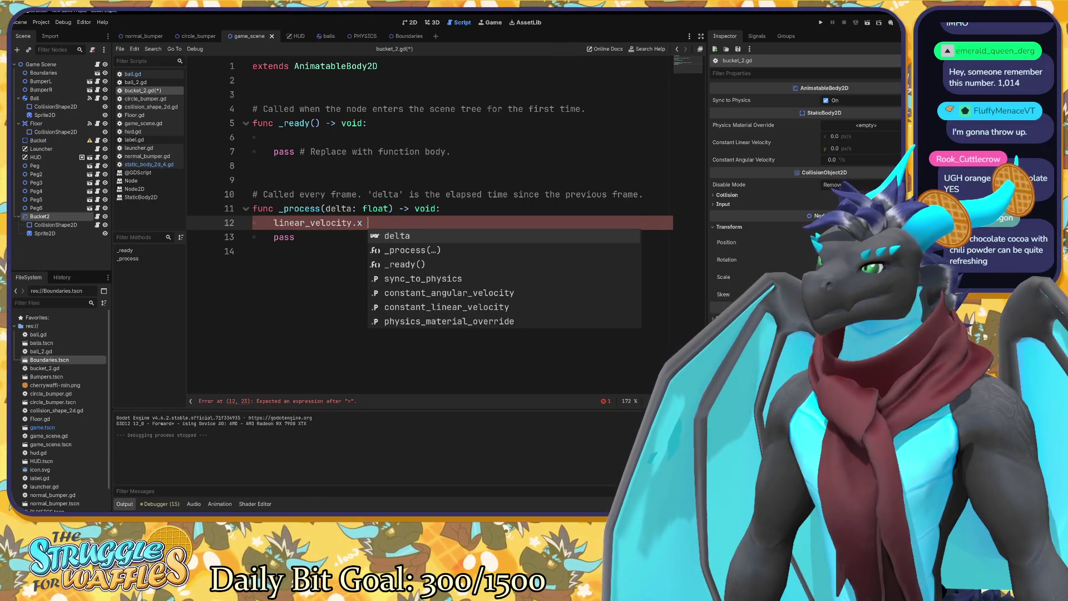
pyautogui.press('BackSpace')
pyautogui.press('BackSpace')
pyautogui.press('BackSpace')
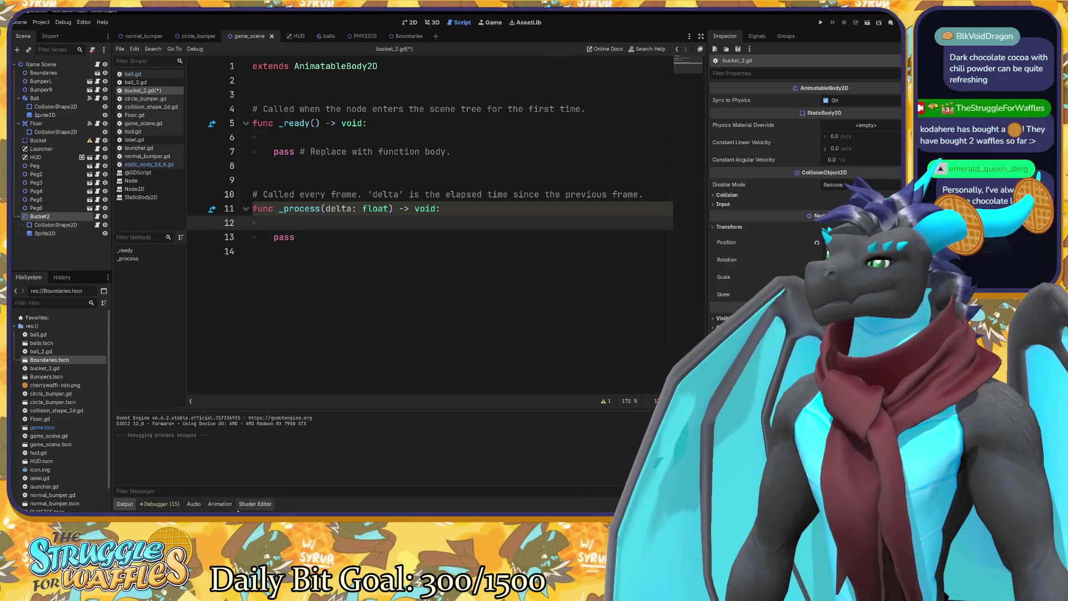
pyautogui.hotkey('alt', 'Tab')
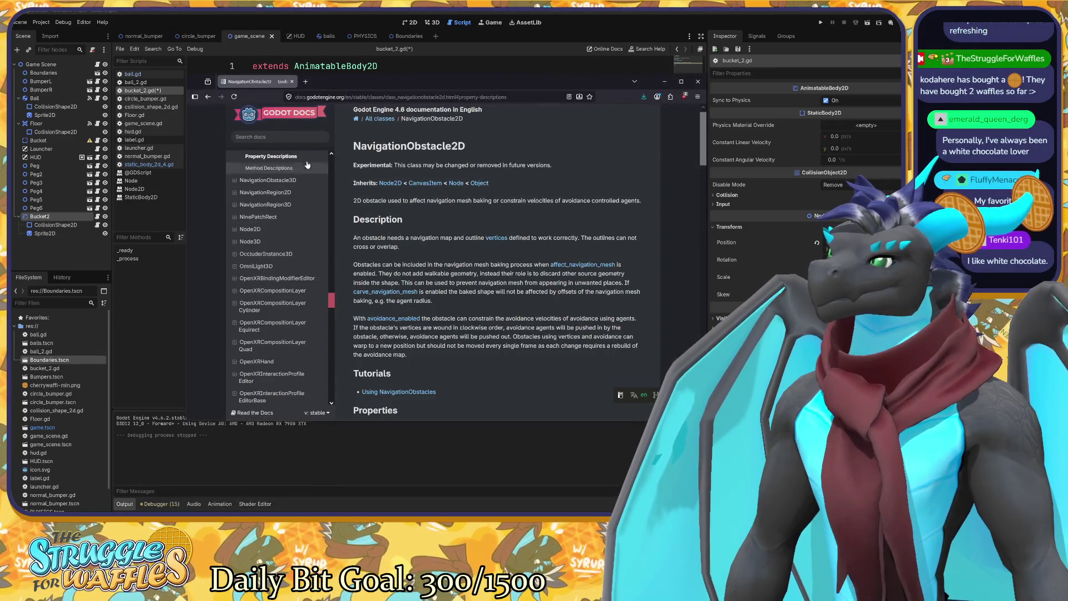
# Search the docs for 'moving platforms', open AnimatableBody2D, and read the sync_to_physics description.
pyautogui.write('/moving p')
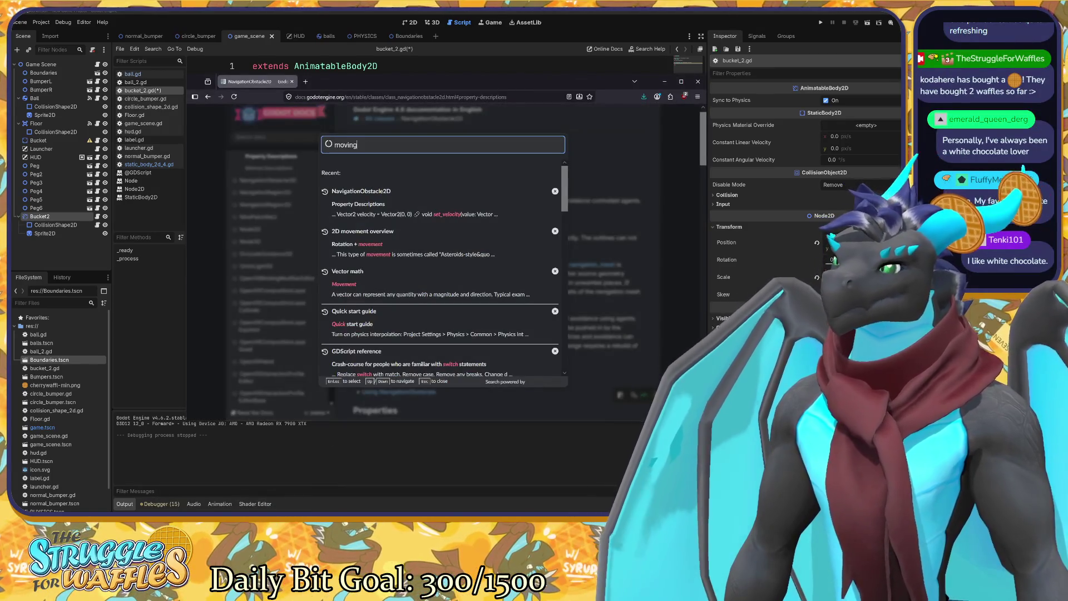
pyautogui.write('latforms')
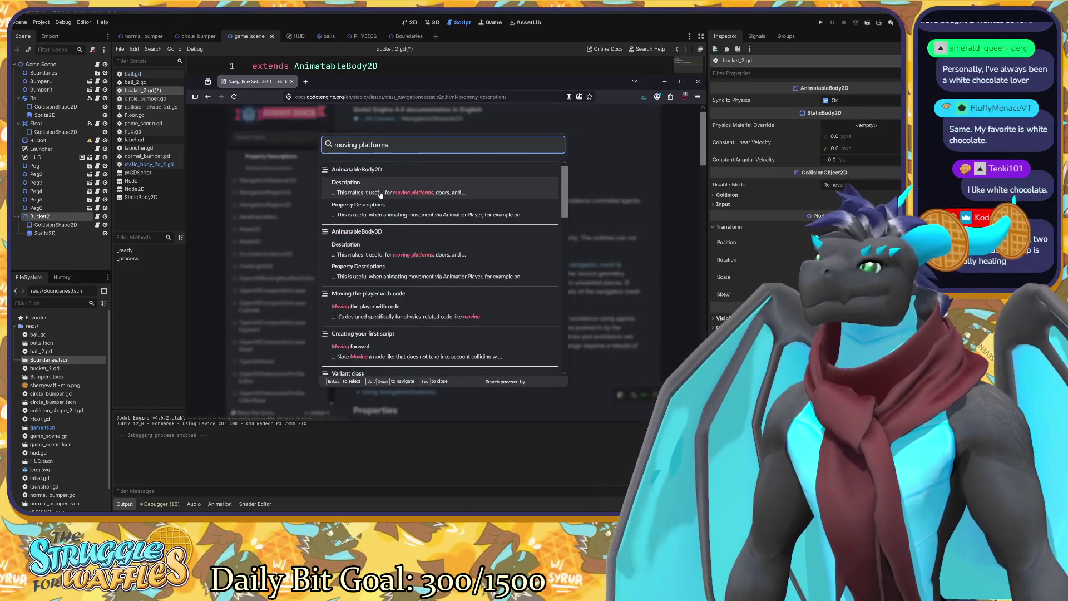
pyautogui.click(381, 191)
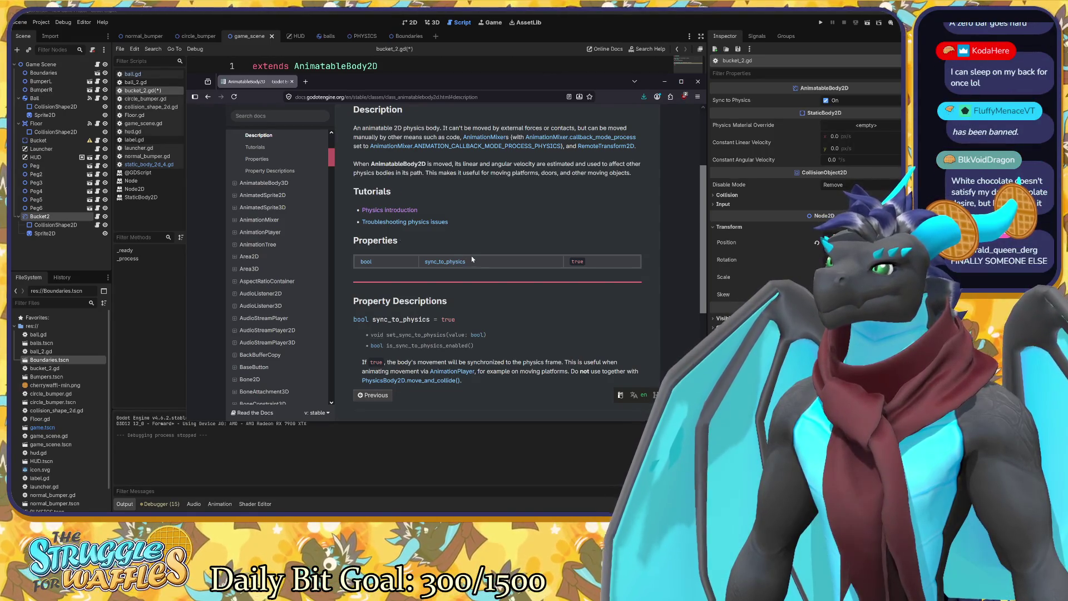
pyautogui.doubleClick(445, 261)
pyautogui.click(508, 257)
pyautogui.scroll(-3, 460, 277)
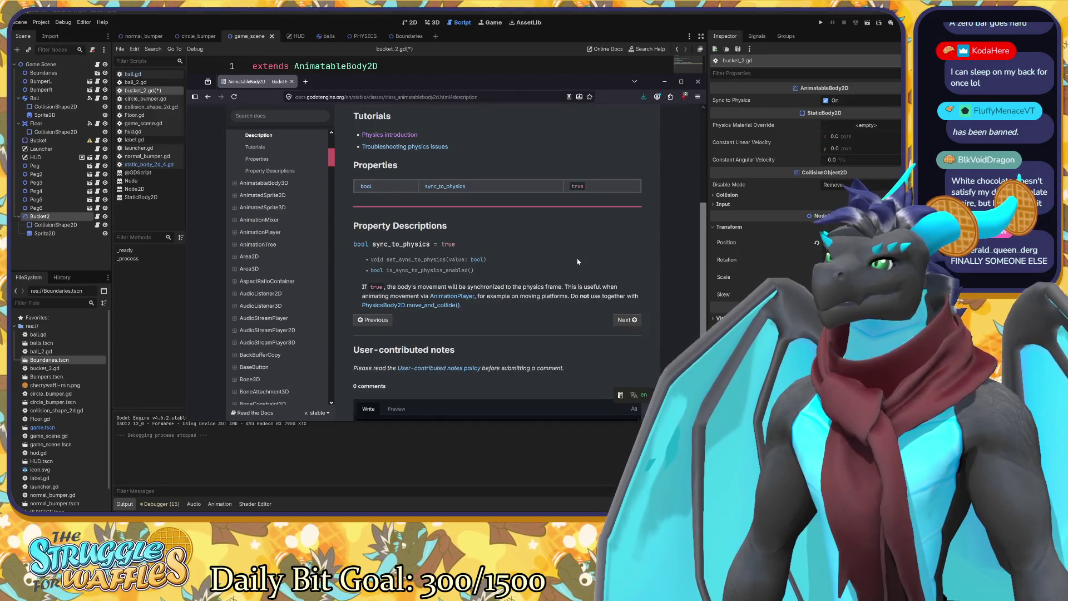
pyautogui.moveTo(459, 287); pyautogui.dragTo(552, 286)
pyautogui.click(564, 284)
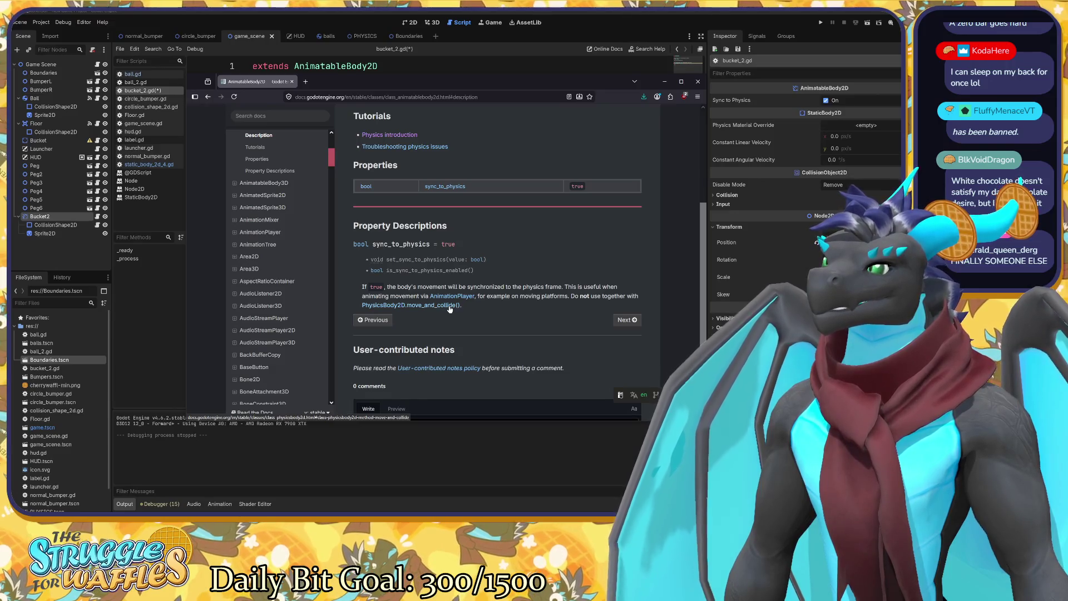
pyautogui.scroll(-2, 450, 309)
pyautogui.scroll(1, 462, 217)
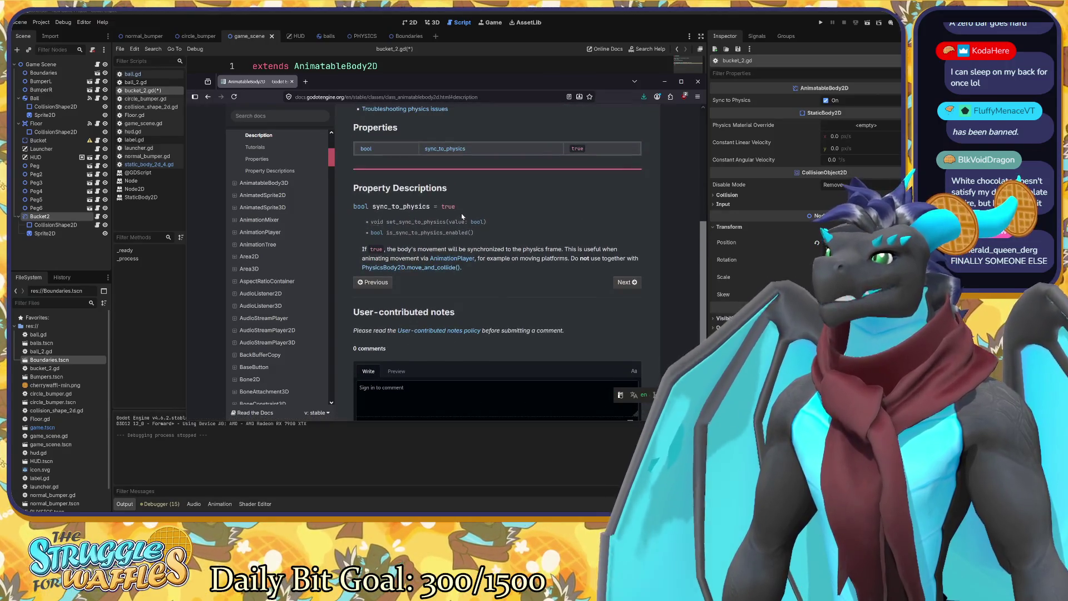
pyautogui.moveTo(423, 206); pyautogui.dragTo(470, 206)
pyautogui.scroll(3, 478, 214)
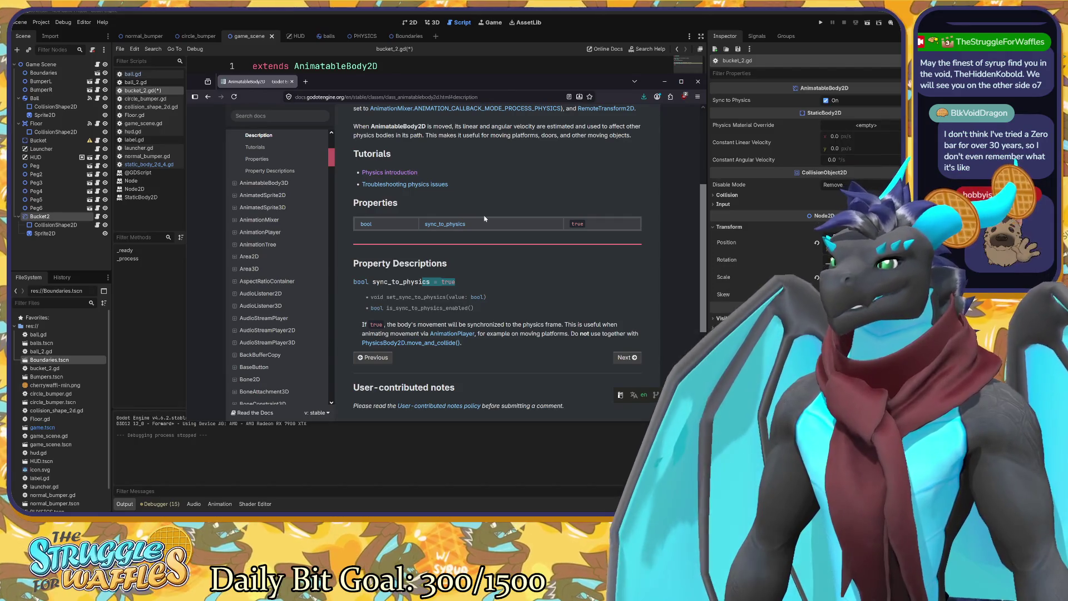
pyautogui.click(399, 10)
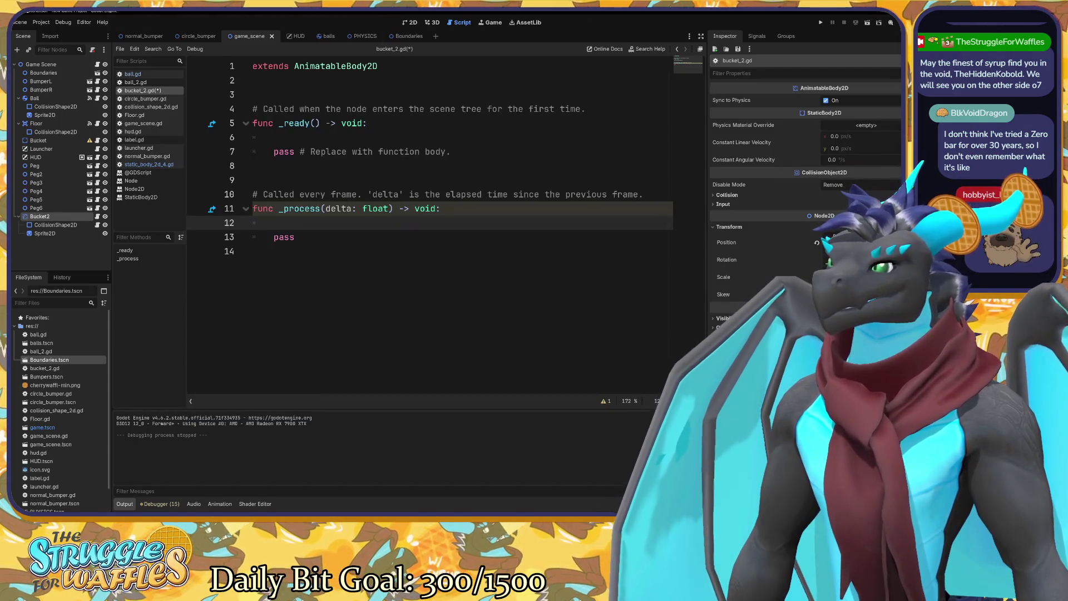
# Set sync_to_physics = true in _ready of bucket_2.gd.
pyautogui.click(257, 138)
pyautogui.write('sync')
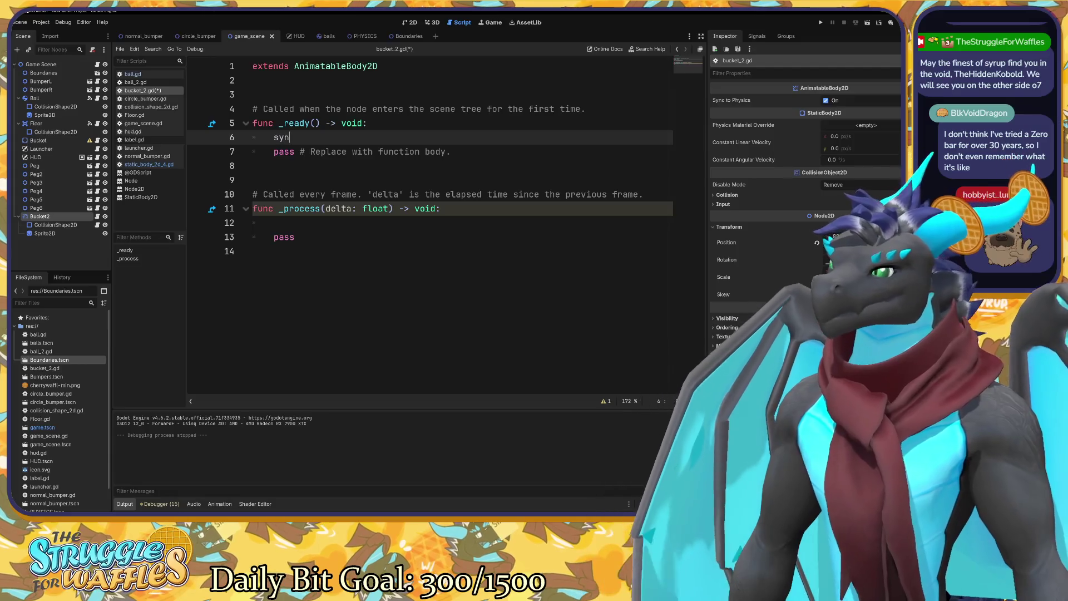
pyautogui.press('Return')
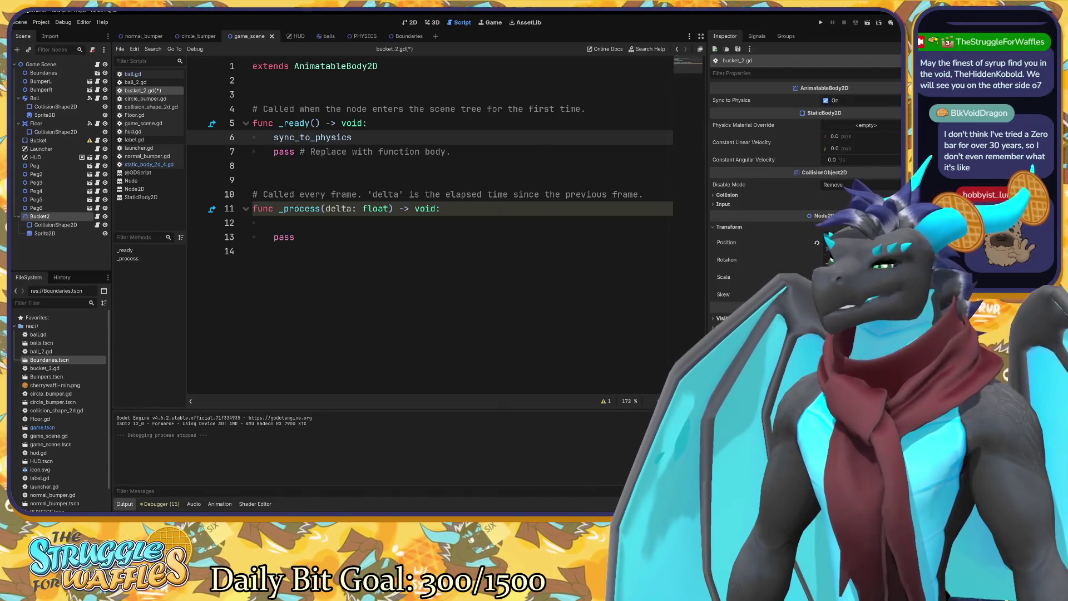
pyautogui.hotkey('alt', 'Tab')
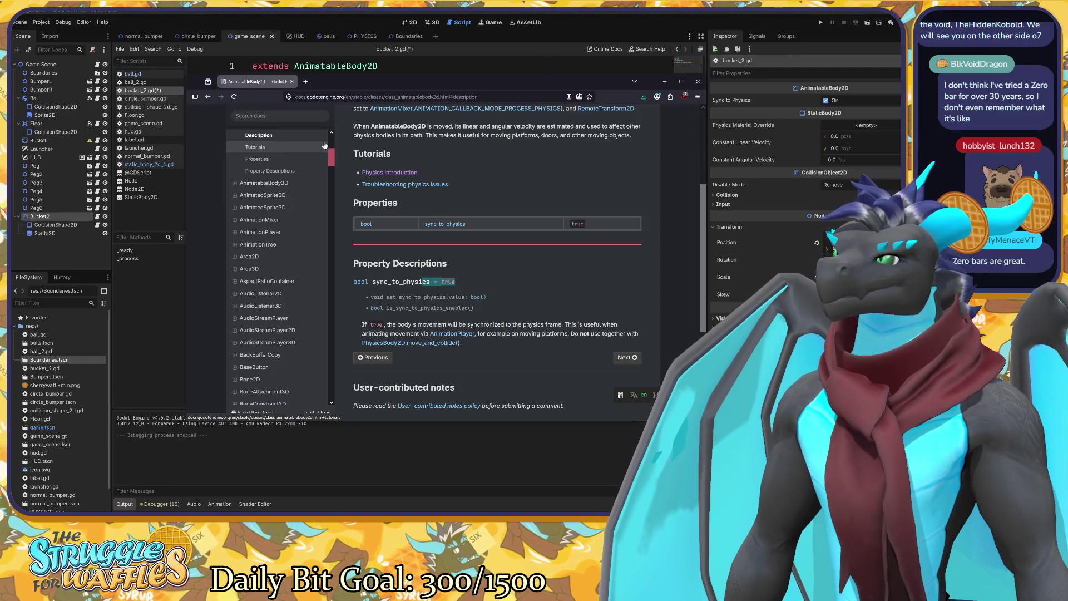
pyautogui.hotkey('alt', 'Tab')
pyautogui.write('= tr')
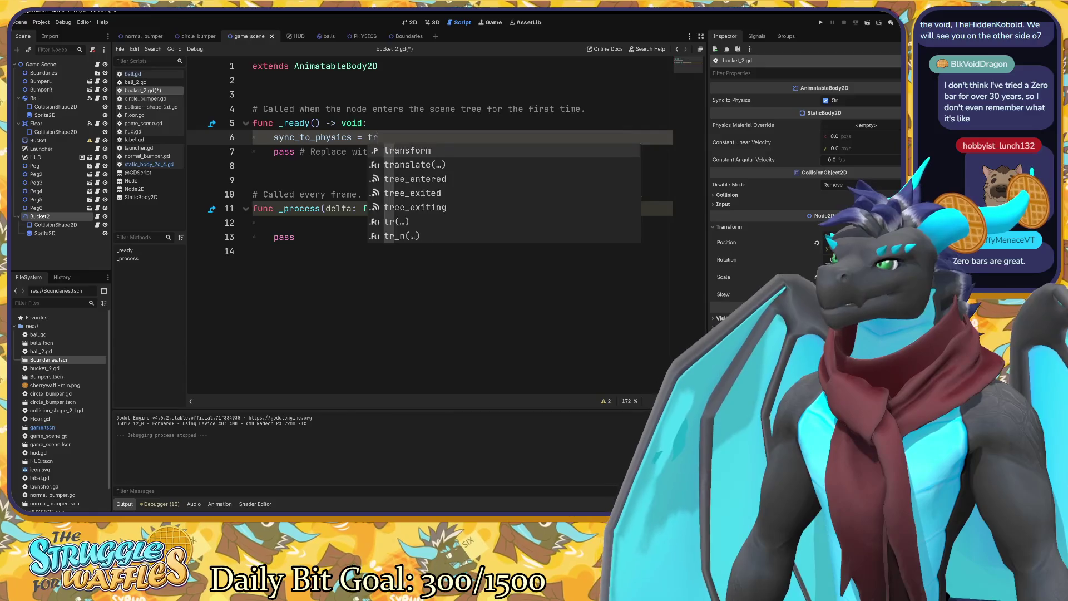
pyautogui.write('u')
pyautogui.press('Return')
# Add constant_linear_velocity.x = 10 in _process and save the script.
pyautogui.press('Down')
pyautogui.press('Down')
pyautogui.press('Down')
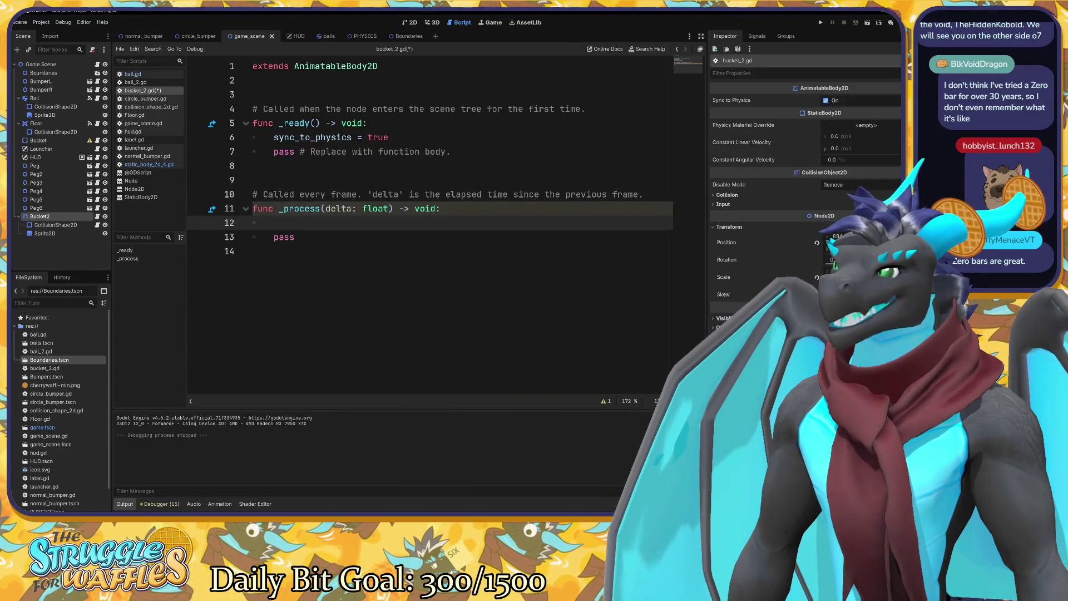
pyautogui.write('con')
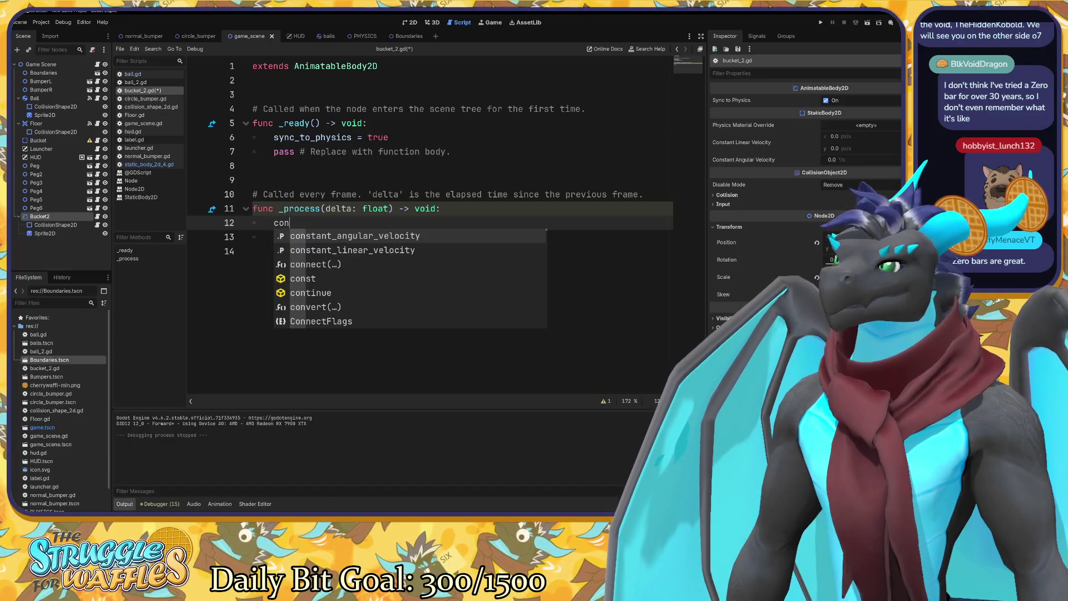
pyautogui.press('Down')
pyautogui.press('Return')
pyautogui.write('.x -')
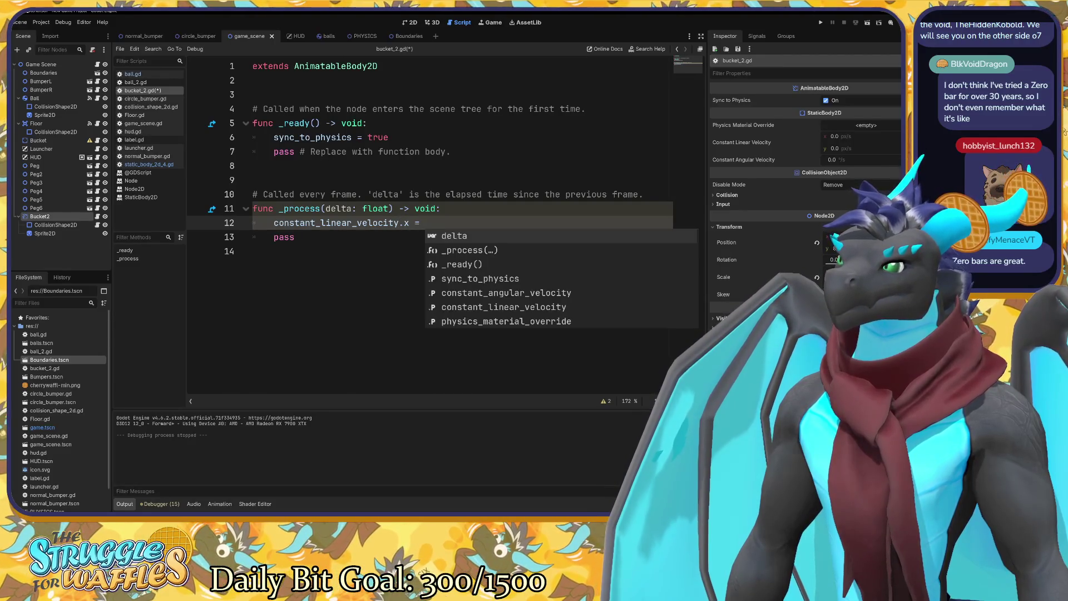
pyautogui.write(' 10')
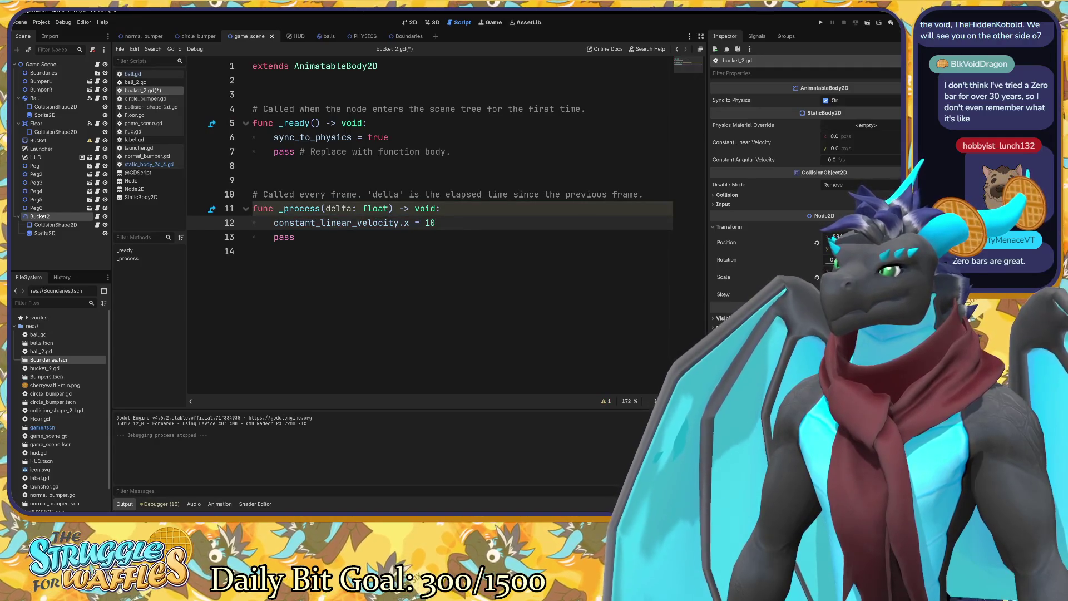
pyautogui.hotkey('ctrl', 's')
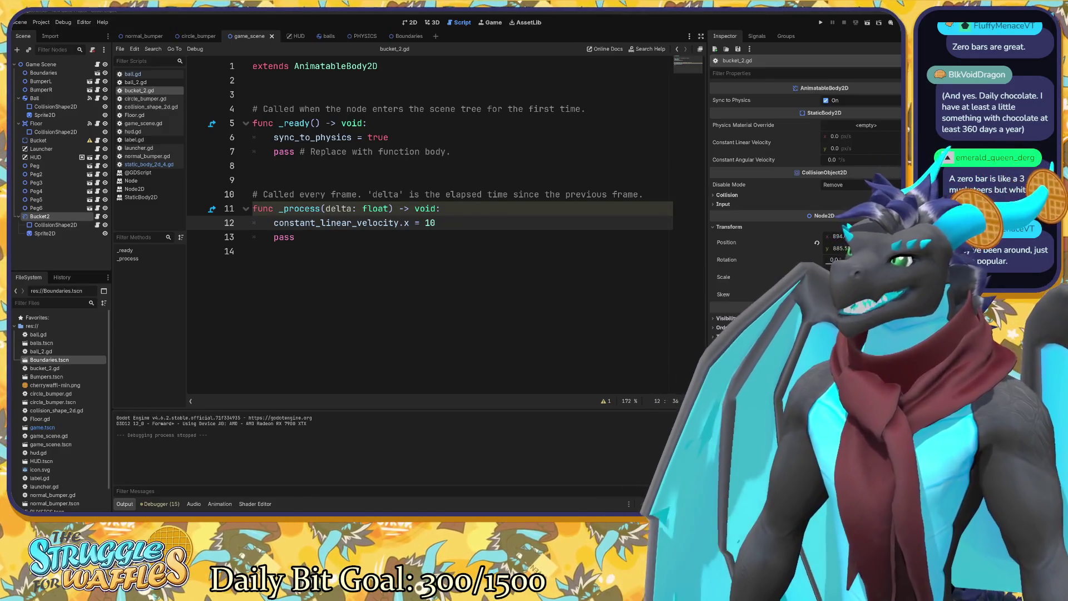
# Run the game to test the moving bucket, then stop it.
pyautogui.click(504, 194)
pyautogui.press('F5')
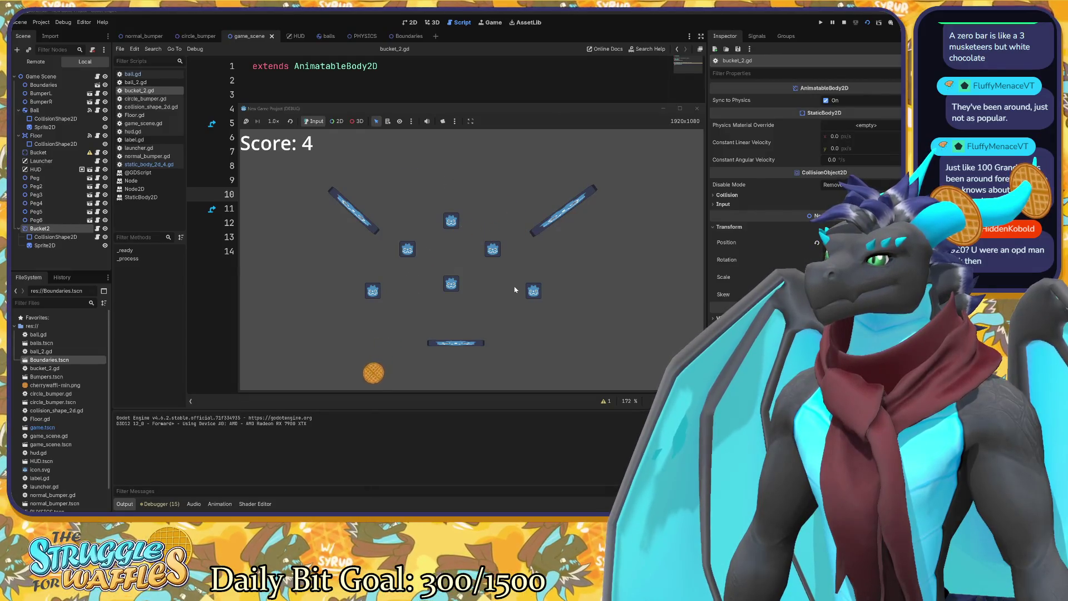
pyautogui.click(697, 108)
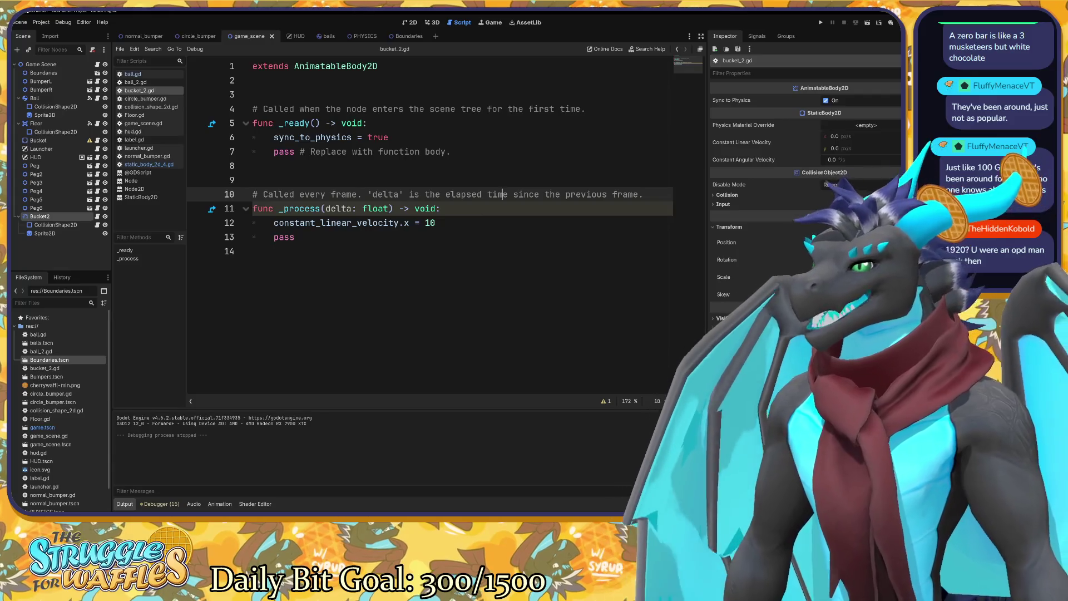
# Delete the constant_linear_velocity.x = 10 line from _process.
pyautogui.click(436, 223)
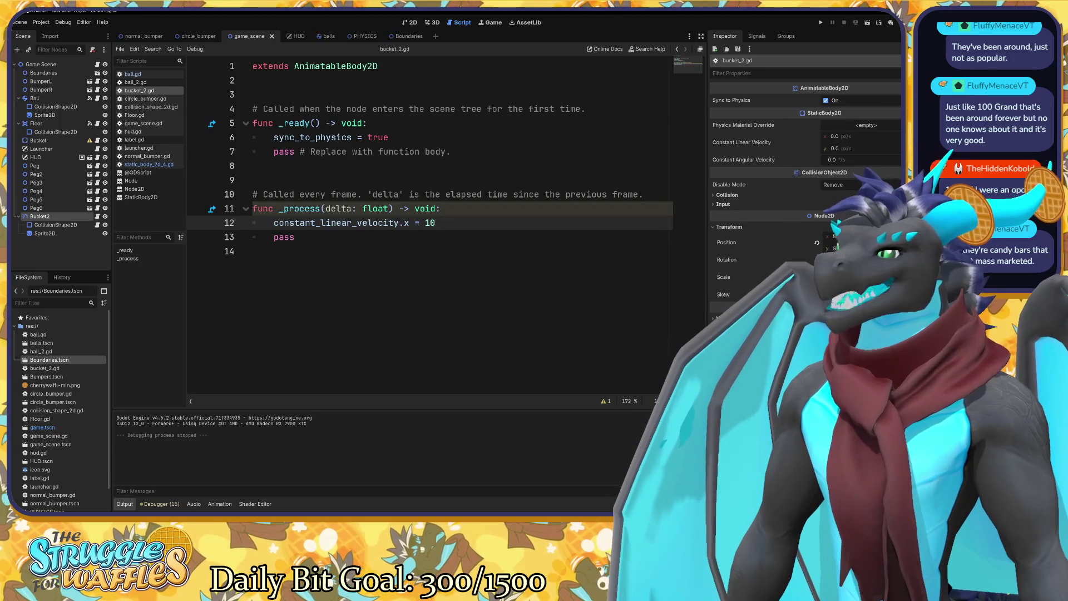
pyautogui.hotkey('shift', 'ctrl', 'Left')
pyautogui.hotkey('shift', 'ctrl', 'Left')
pyautogui.hotkey('shift', 'ctrl', 'Left')
pyautogui.hotkey('ctrl', 'c')
pyautogui.press('BackSpace')
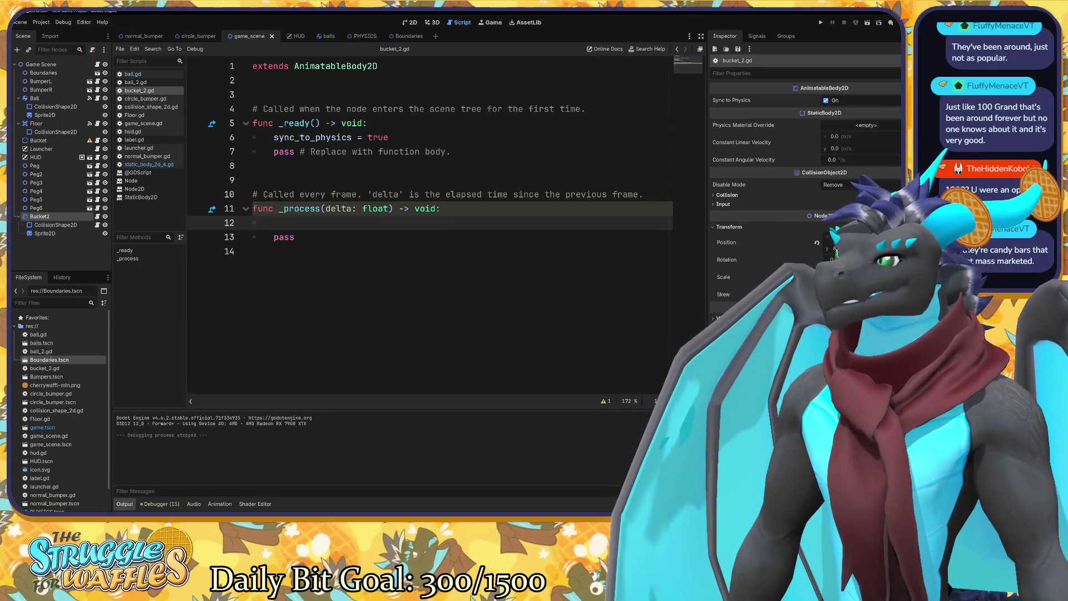
# Paste constant_linear_velocity.x = 10 on a new line after sync_to_physics = true in _ready.
pyautogui.click(389, 137)
pyautogui.press('Return')
pyautogui.hotkey('ctrl', 'v')
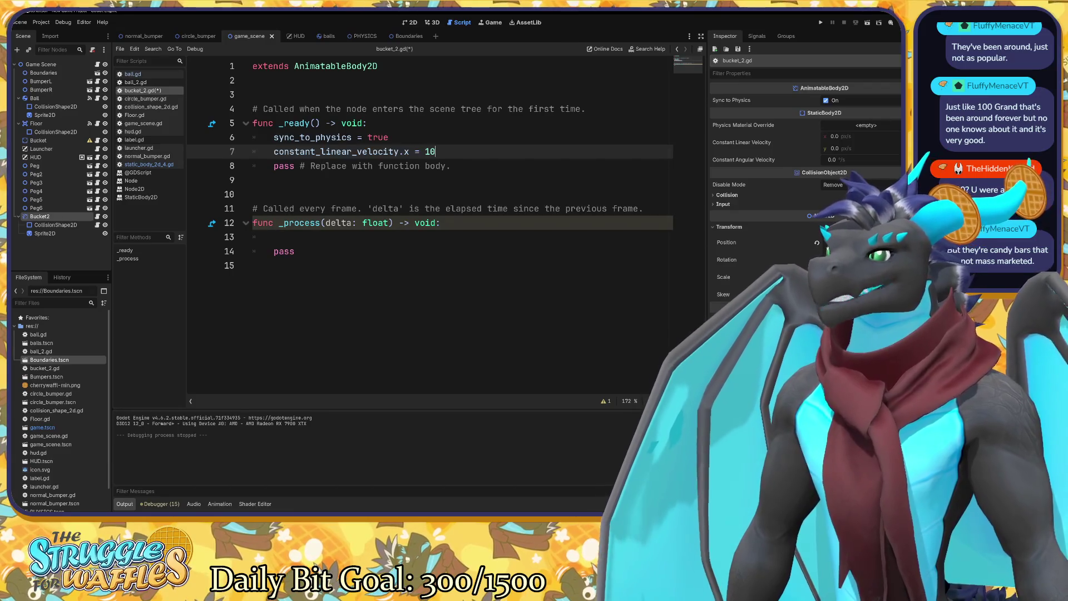
pyautogui.click(389, 137)
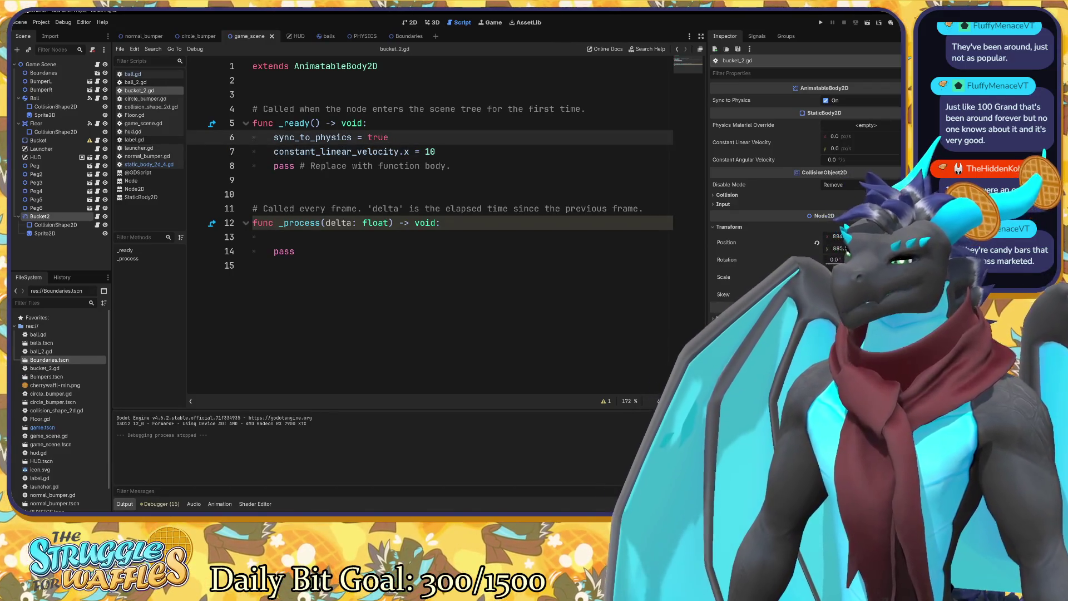
# Test-run the game with F5, then close the game window.
pyautogui.moveTo(339, 151)
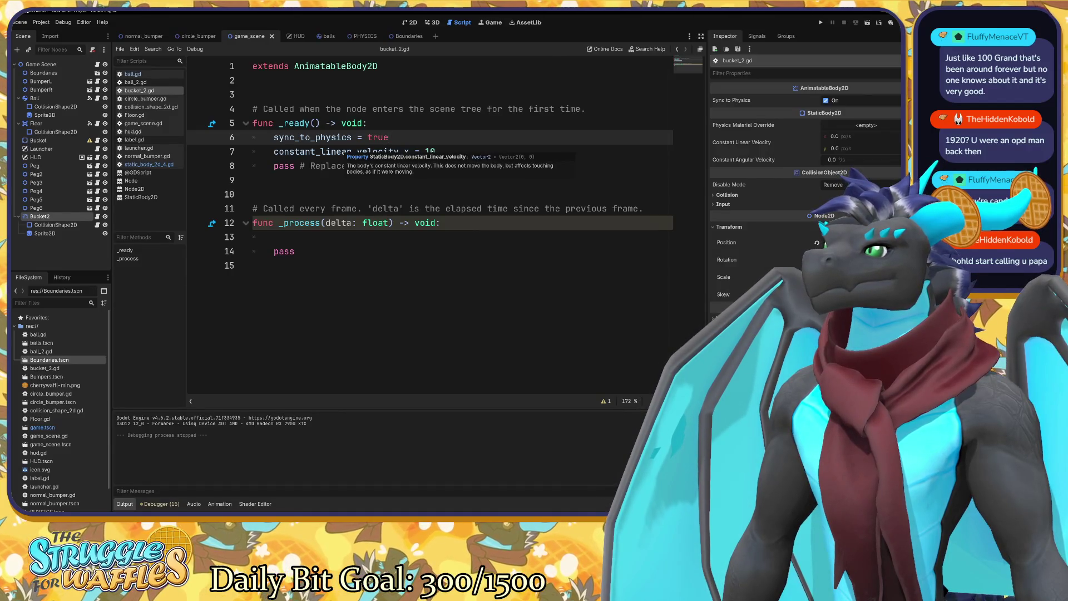
pyautogui.press('F5')
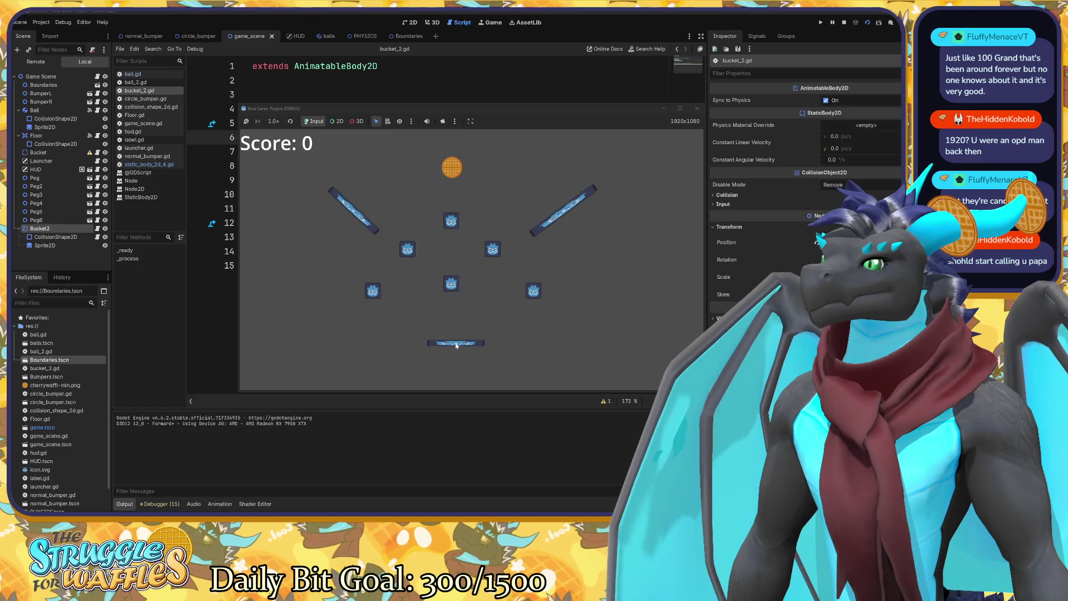
pyautogui.click(697, 108)
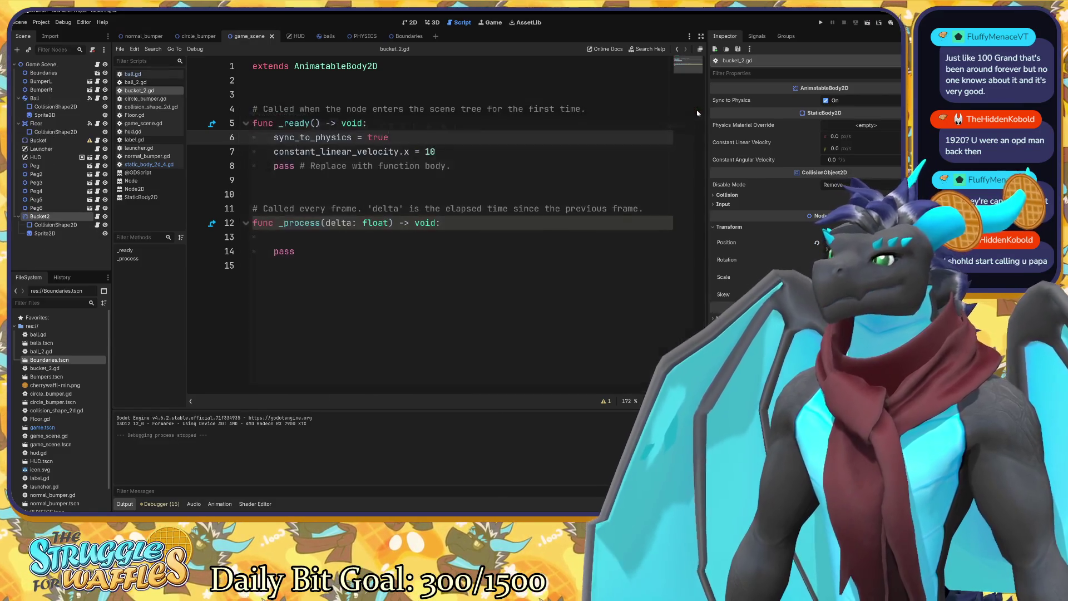
# Start converting line 7 into a set_constant_linear_velocity call with arguments 10,0.
pyautogui.click(282, 151)
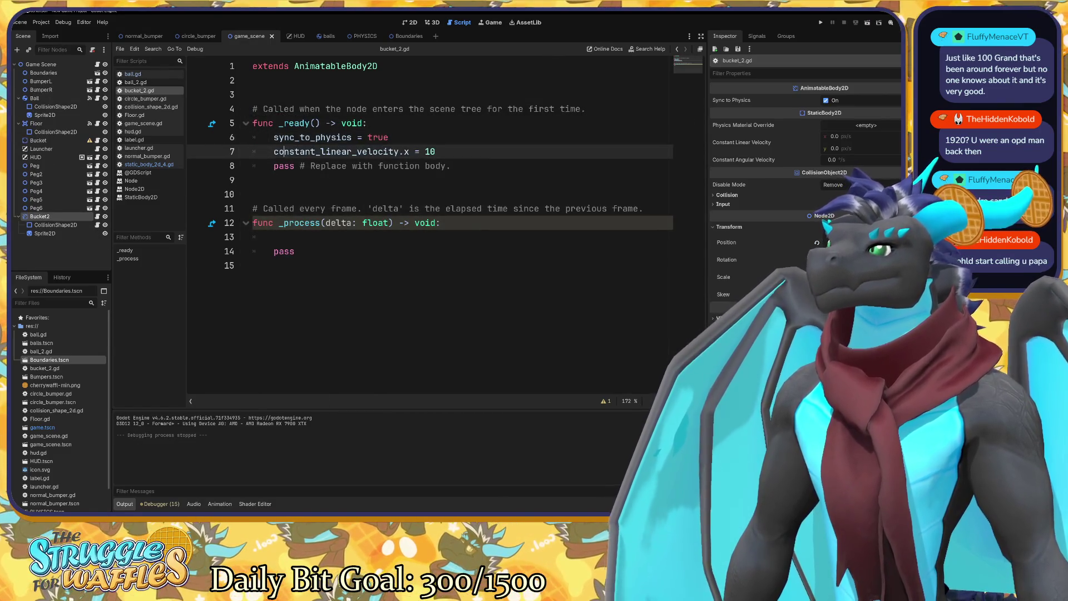
pyautogui.write('set_')
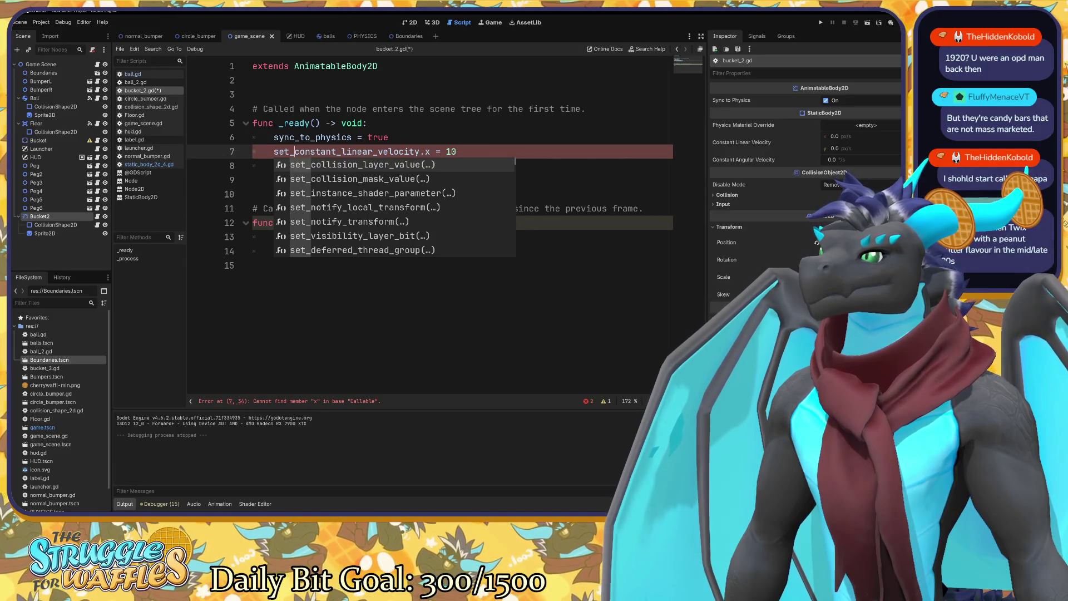
pyautogui.press('Escape')
pyautogui.hotkey('shift', 'Left')
pyautogui.hotkey('shift', 'Left')
pyautogui.hotkey('shift', 'Left')
pyautogui.write('(')
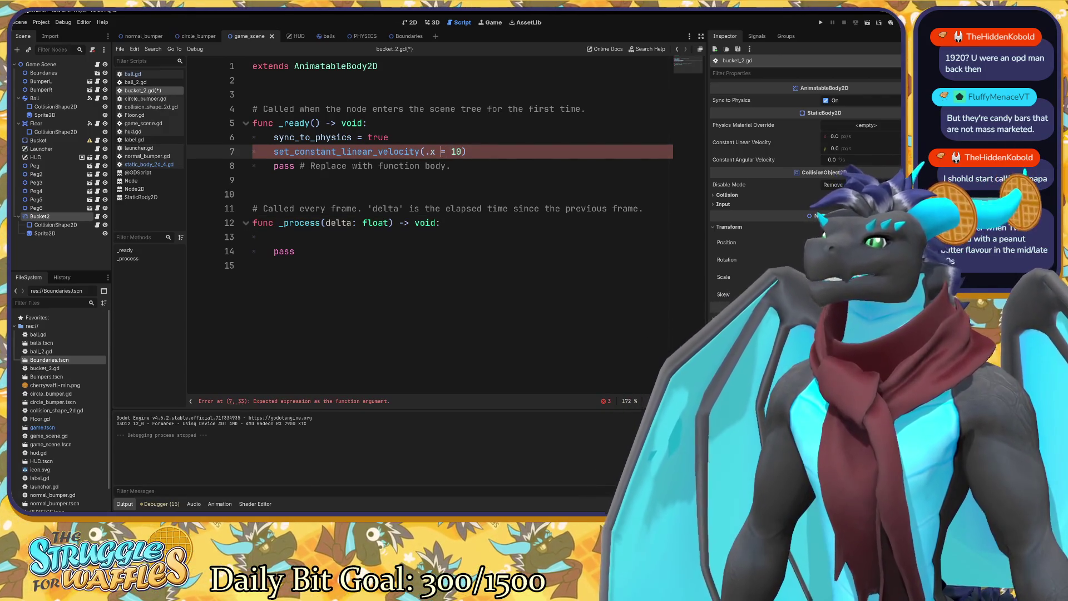
pyautogui.press('BackSpace')
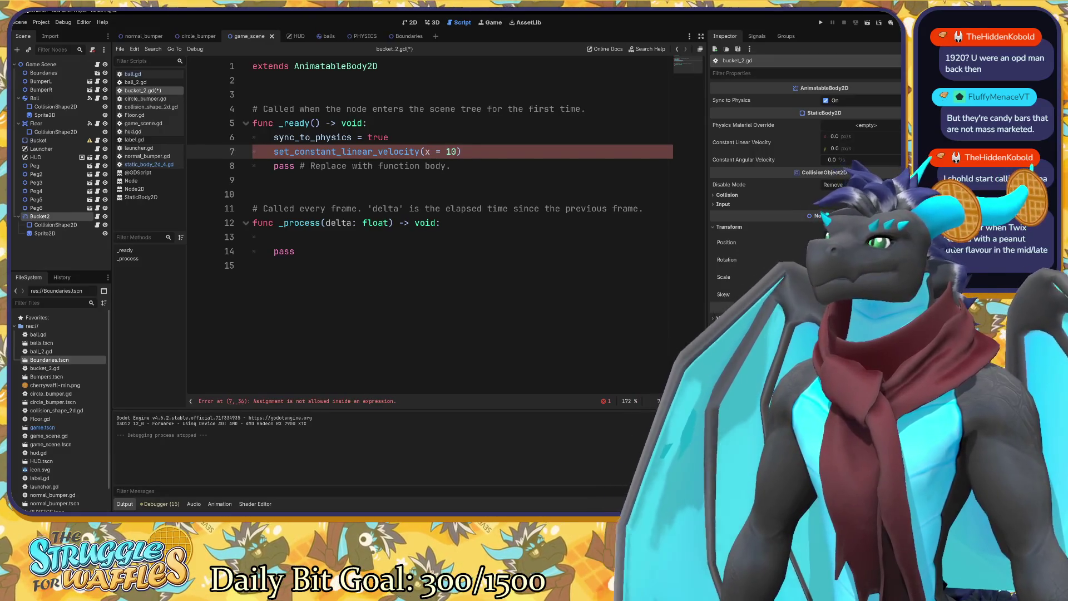
pyautogui.hotkey('shift', 'Left')
pyautogui.hotkey('shift', 'Left')
pyautogui.hotkey('shift', 'Left')
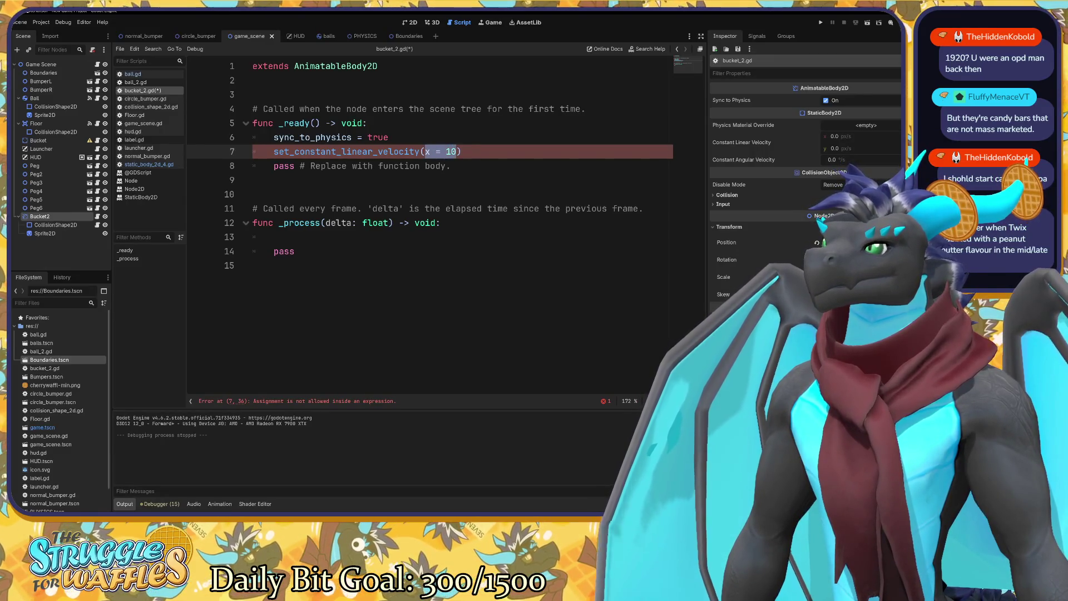
pyautogui.write('10,0')
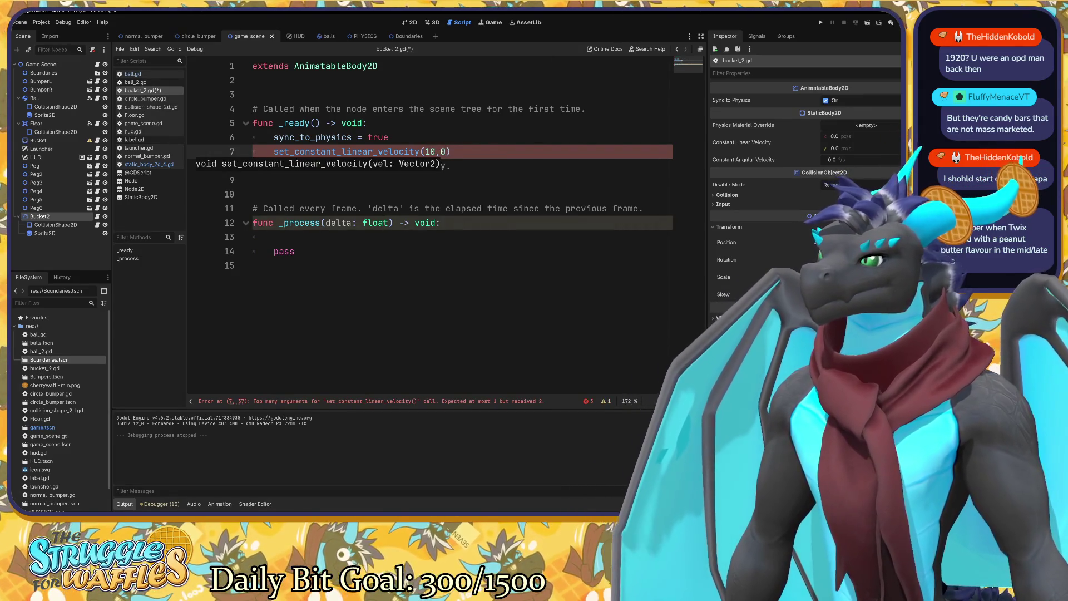
pyautogui.press('Right')
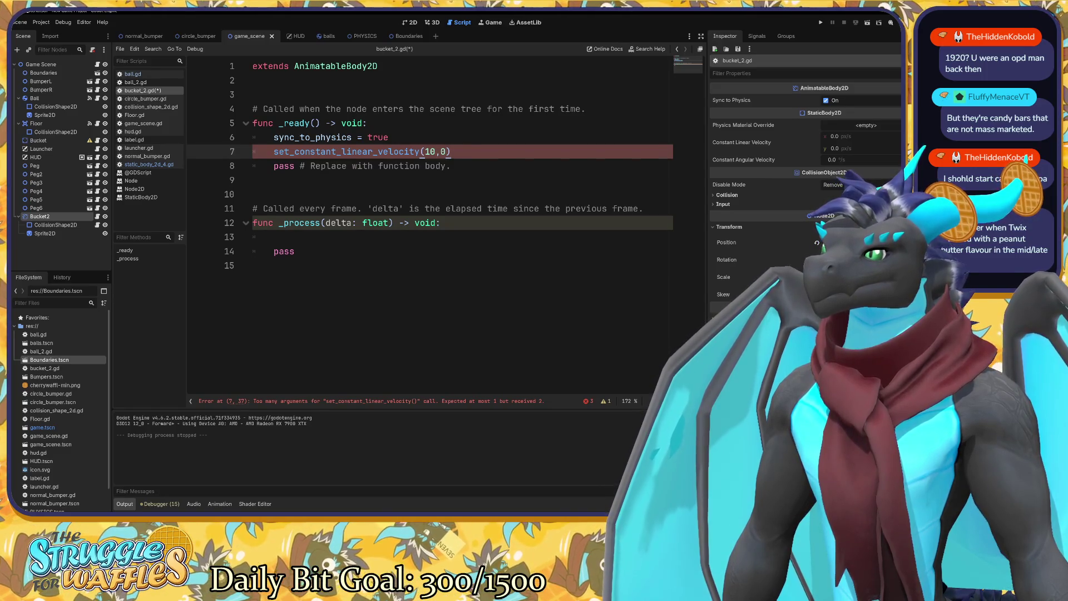
# Rework the call's arguments by inserting .x and deleting the second argument.
pyautogui.hotkey('shift', 'Left')
pyautogui.hotkey('shift', 'Left')
pyautogui.hotkey('shift', 'Left')
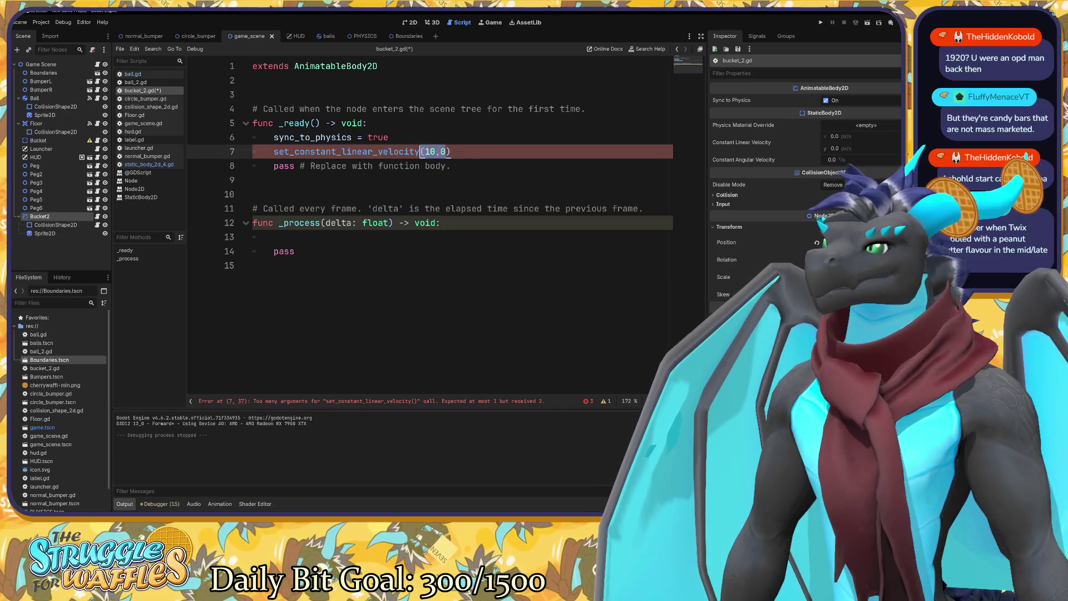
pyautogui.press('Left')
pyautogui.write('.x')
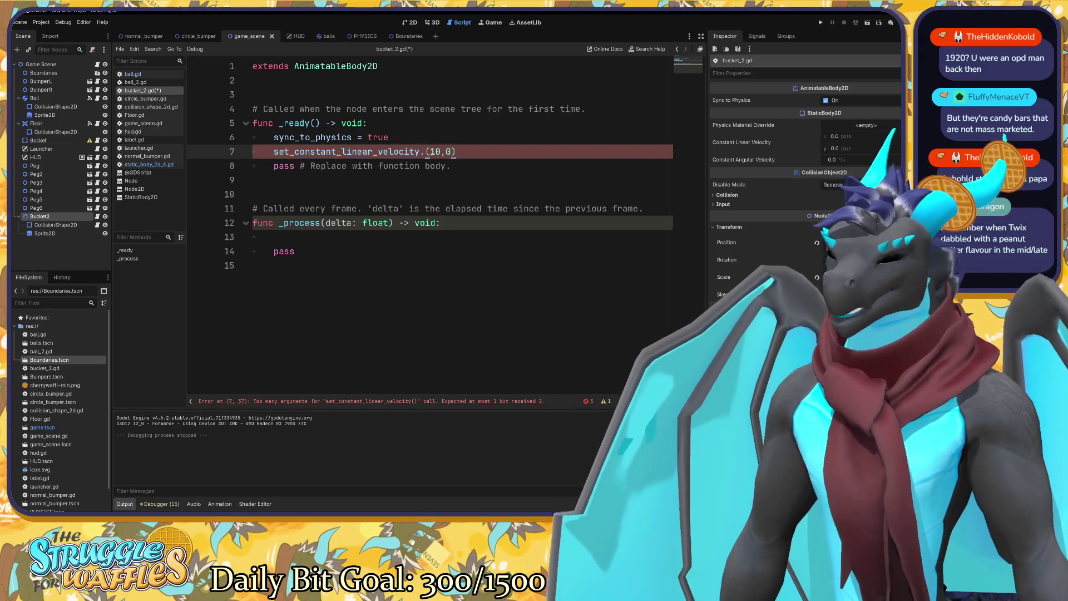
pyautogui.press('Escape')
pyautogui.press('BackSpace')
pyautogui.press('BackSpace')
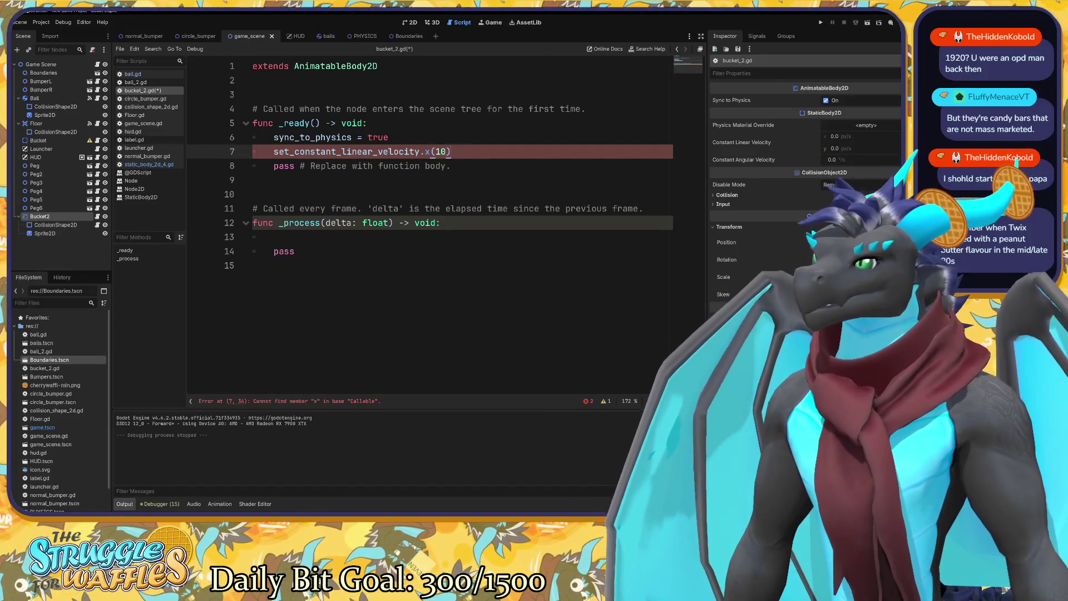
# Finish line 7 as set_constant_linear_velocity(10, 0) by removing .x and adding ', 0'.
pyautogui.click(388, 136)
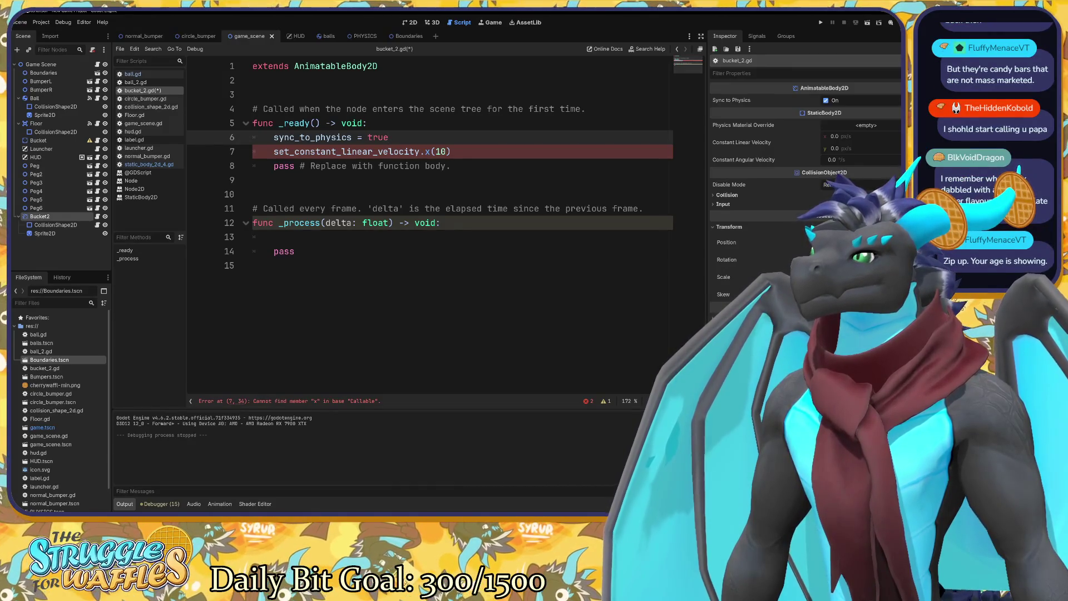
pyautogui.click(429, 151)
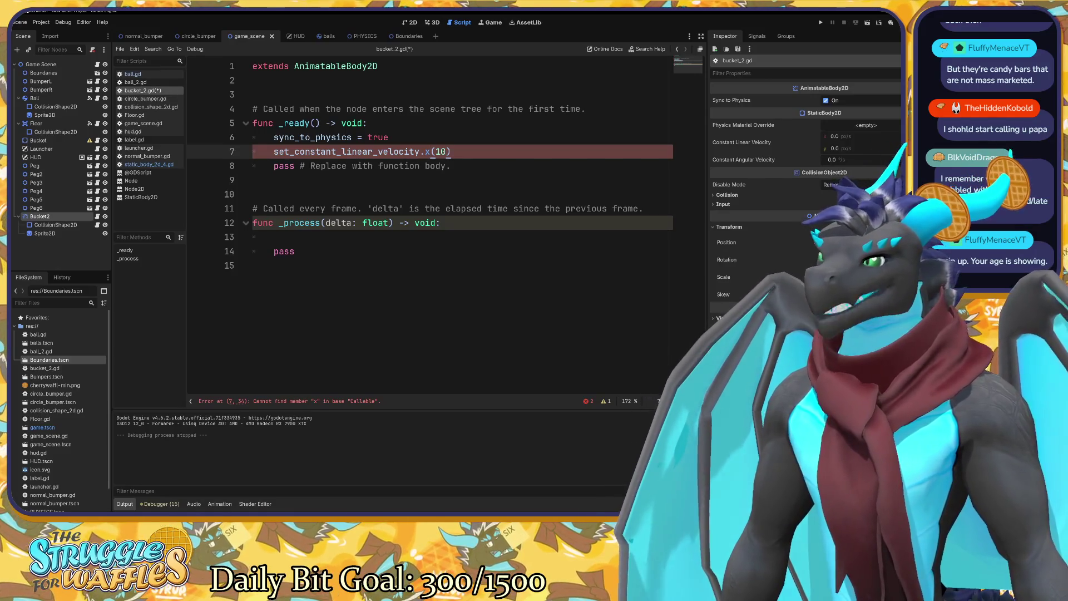
pyautogui.hotkey('shift', 'Left')
pyautogui.hotkey('shift', 'Left')
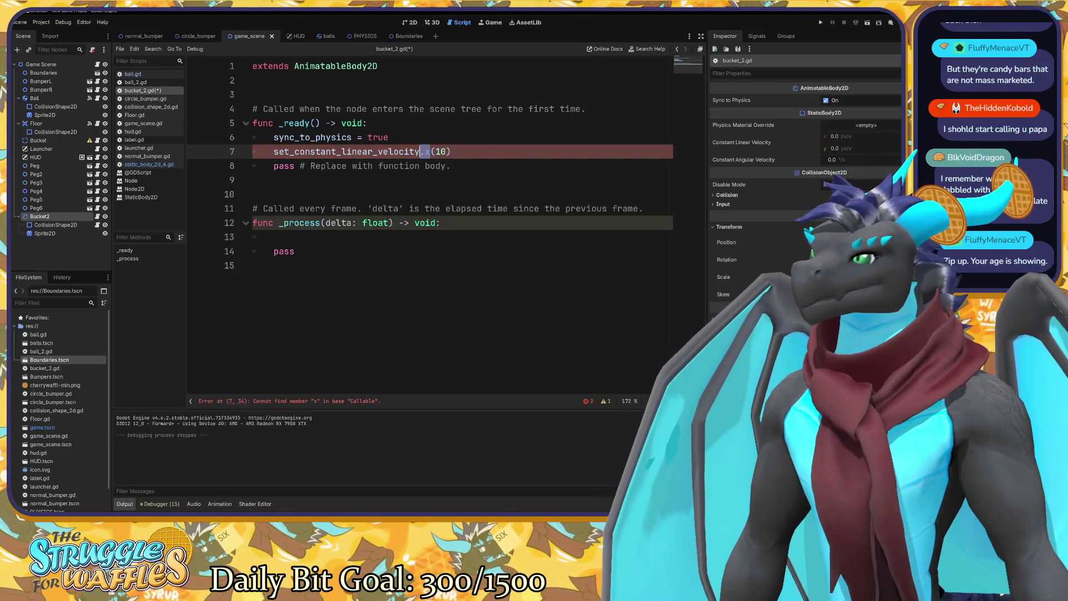
pyautogui.press('BackSpace')
pyautogui.press('Right')
pyautogui.press('Right')
pyautogui.press('Right')
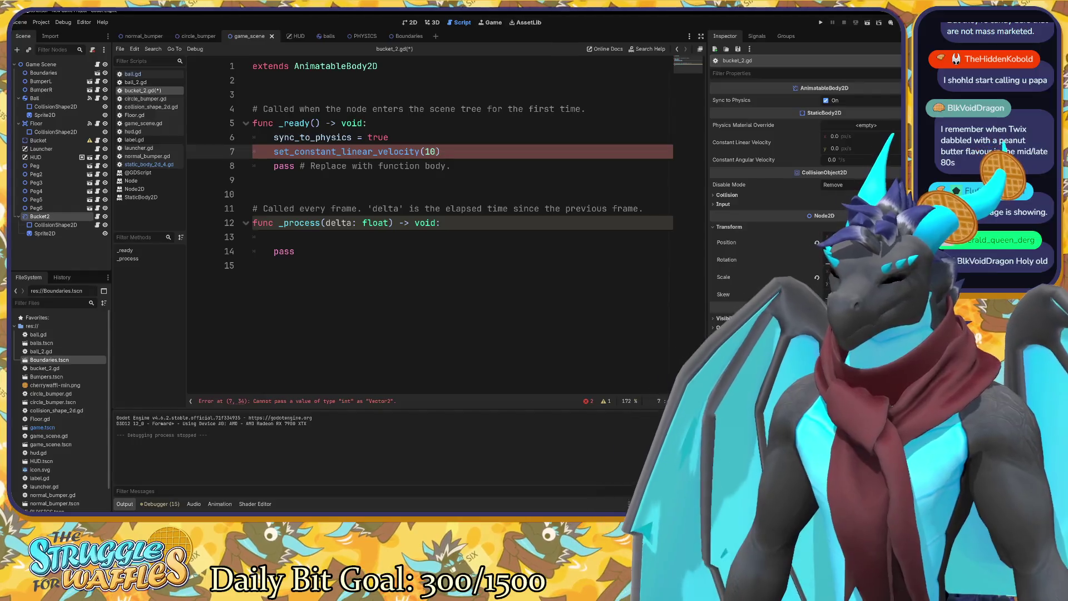
pyautogui.write(', 0')
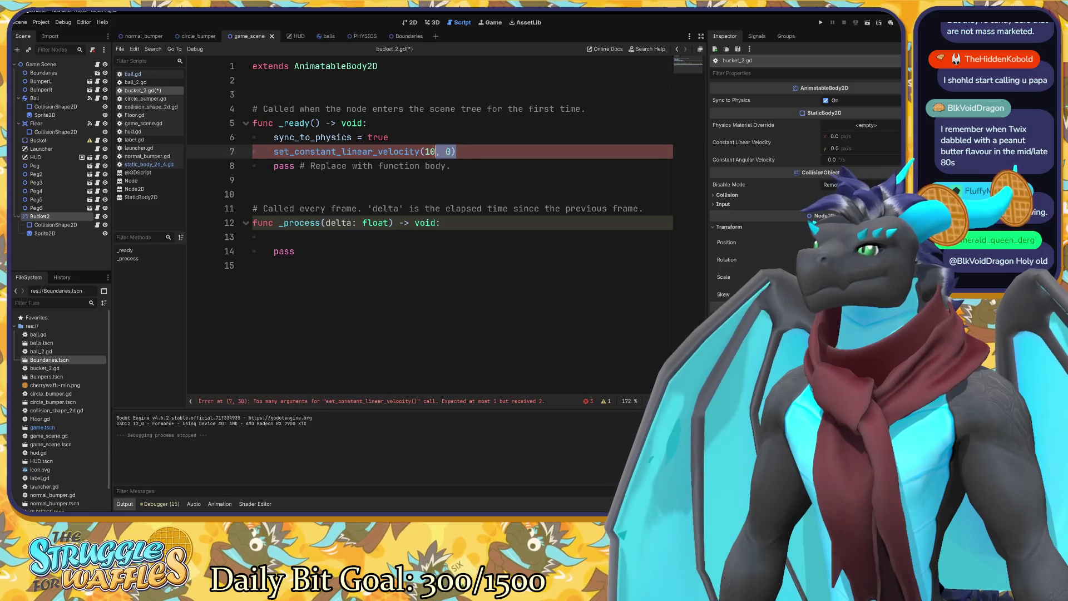
pyautogui.click(253, 94)
# Declare var move = Vector2(10, 0), pass move to set_constant_linear_velocity, and run the game.
pyautogui.write('var')
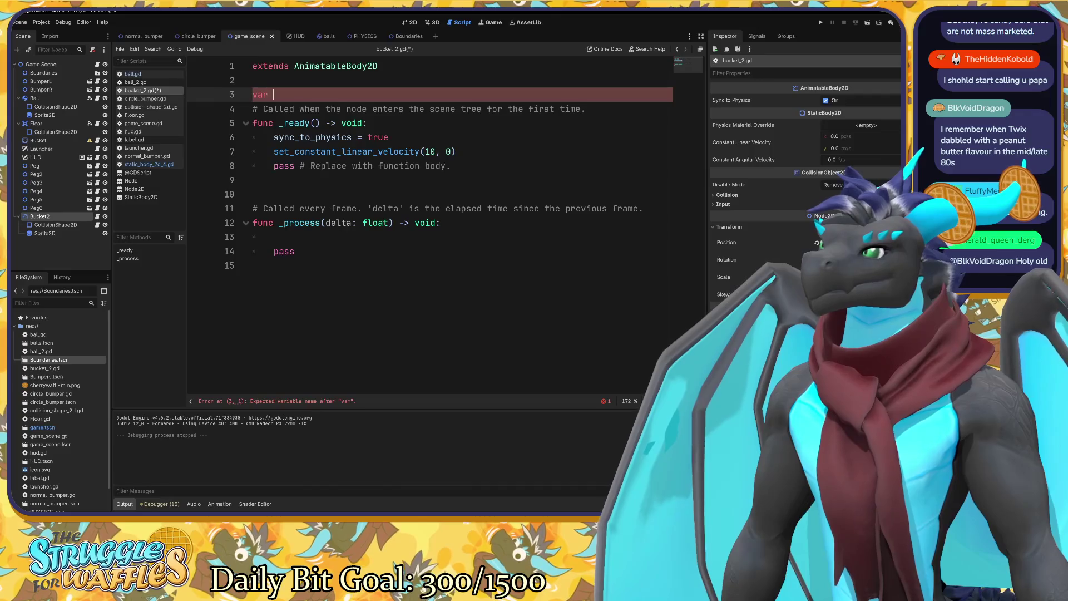
pyautogui.write(' move = ')
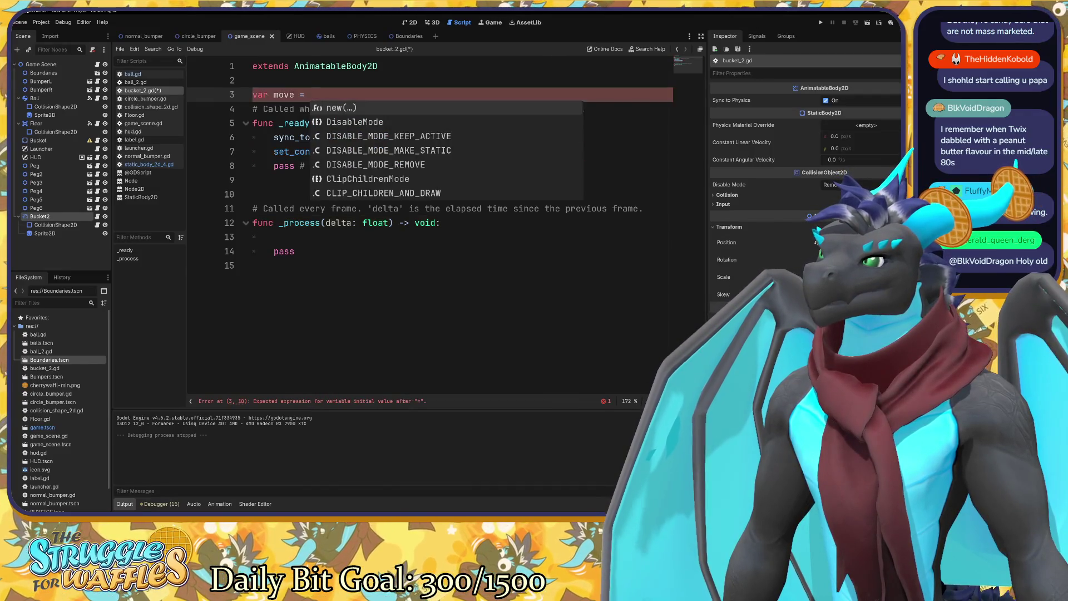
pyautogui.write('Vector2')
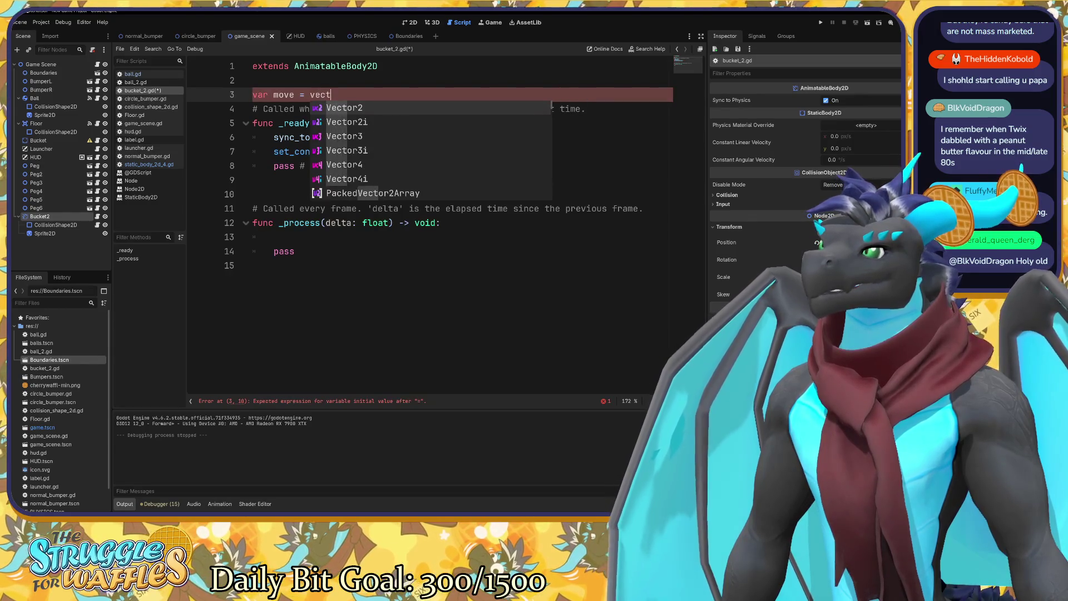
pyautogui.write('(10,')
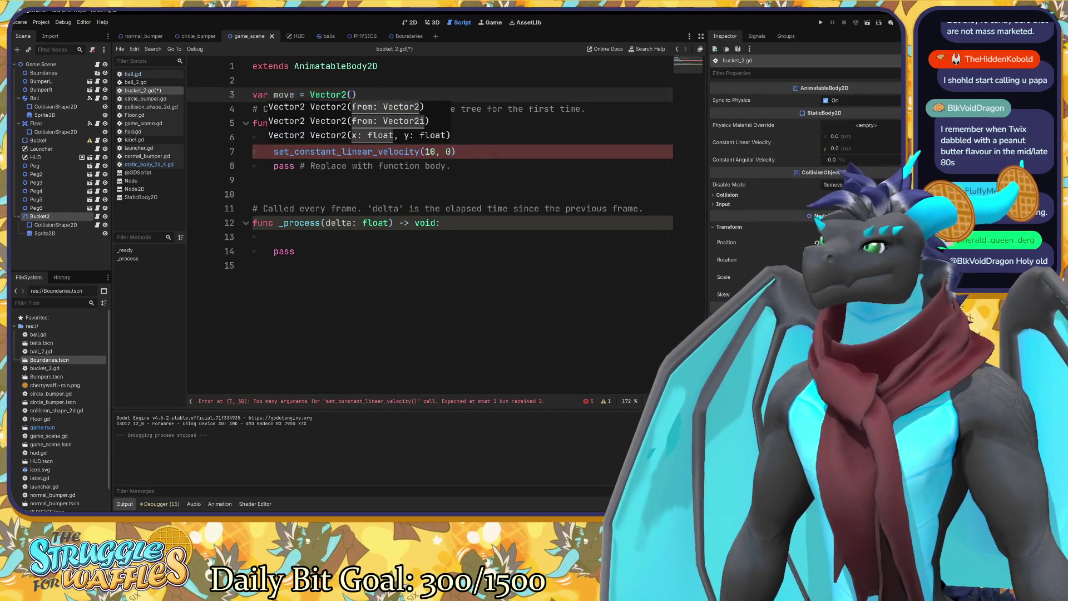
pyautogui.write(' 0')
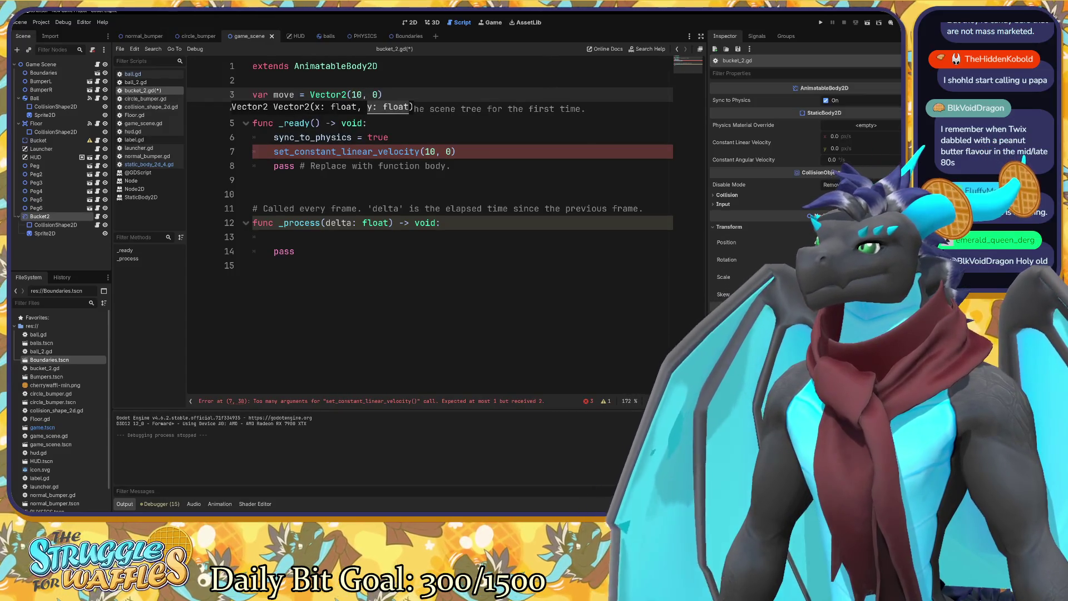
pyautogui.click(455, 151)
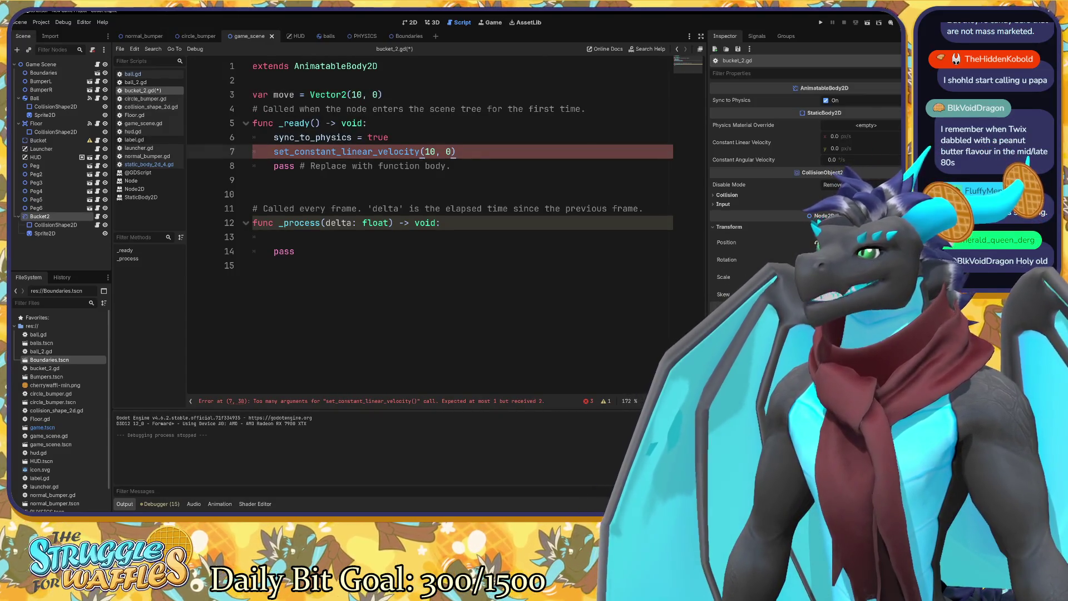
pyautogui.hotkey('shift', 'Left')
pyautogui.hotkey('shift', 'Left')
pyautogui.hotkey('shift', 'Left')
pyautogui.write('move')
pyautogui.click(389, 136)
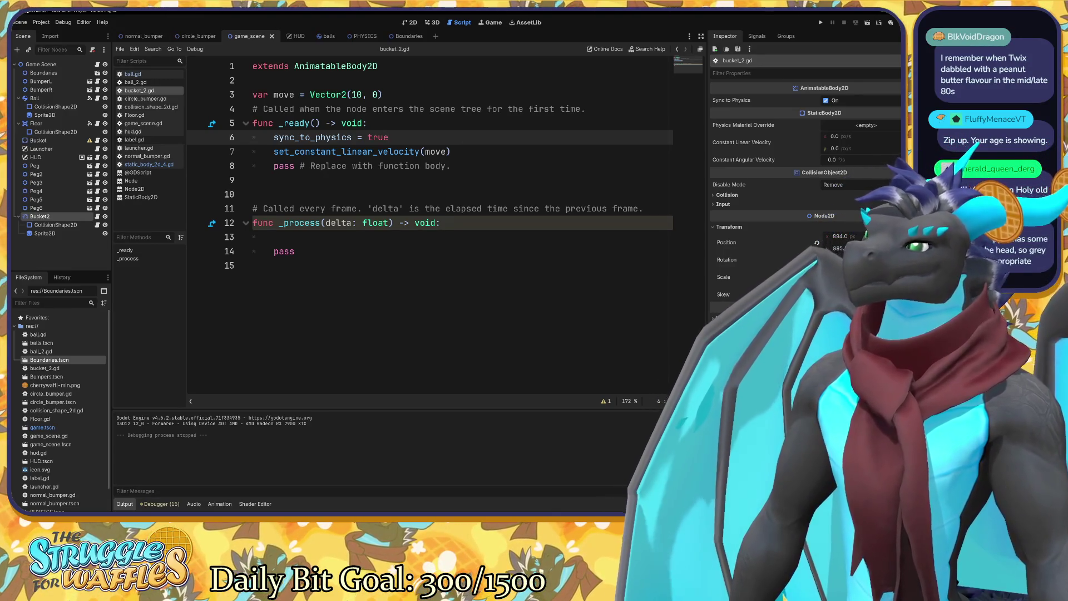
pyautogui.press('F5')
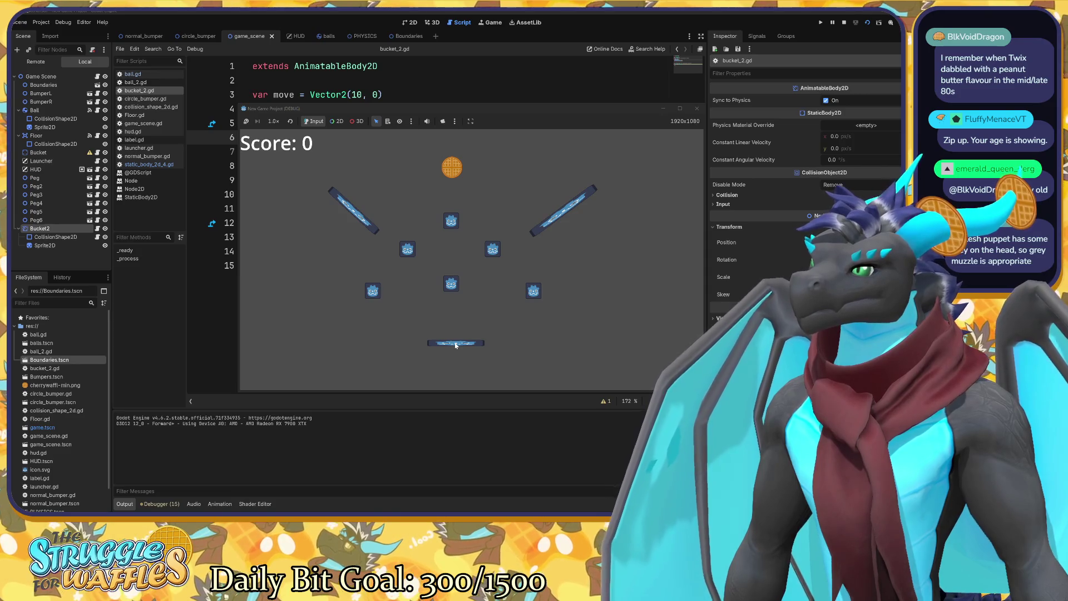
# Close the game and comment out the sync_to_physics = true line in _ready.
pyautogui.click(696, 108)
pyautogui.moveTo(452, 152); pyautogui.dragTo(254, 151)
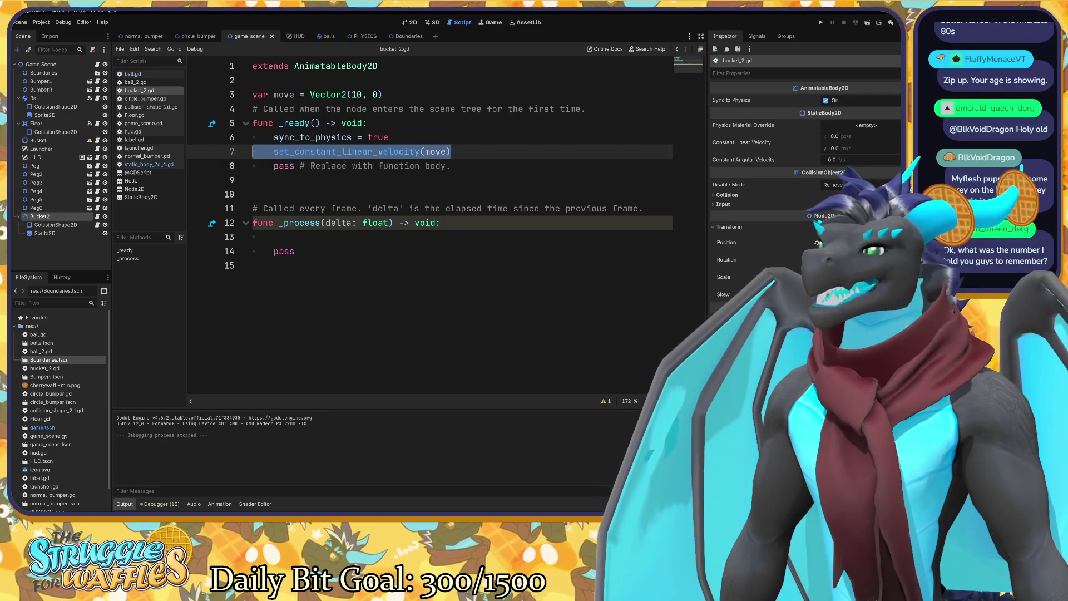
pyautogui.click(295, 137)
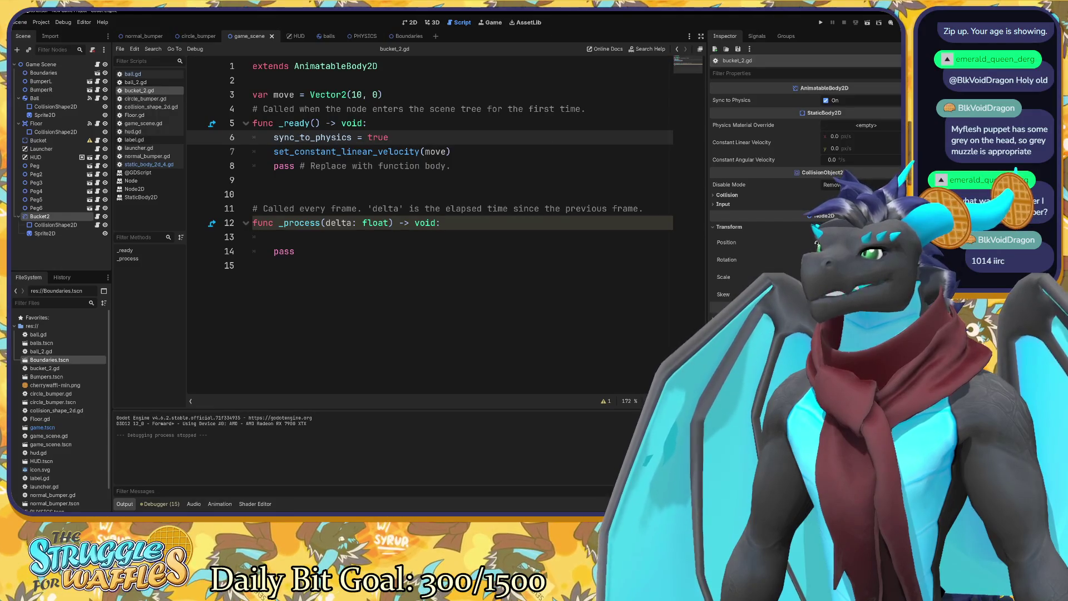
pyautogui.hotkey('ctrl', 'k')
# Write PhysicsBody2D.move on line 13 in _process and uncomment sync_to_physics = true.
pyautogui.click(274, 237)
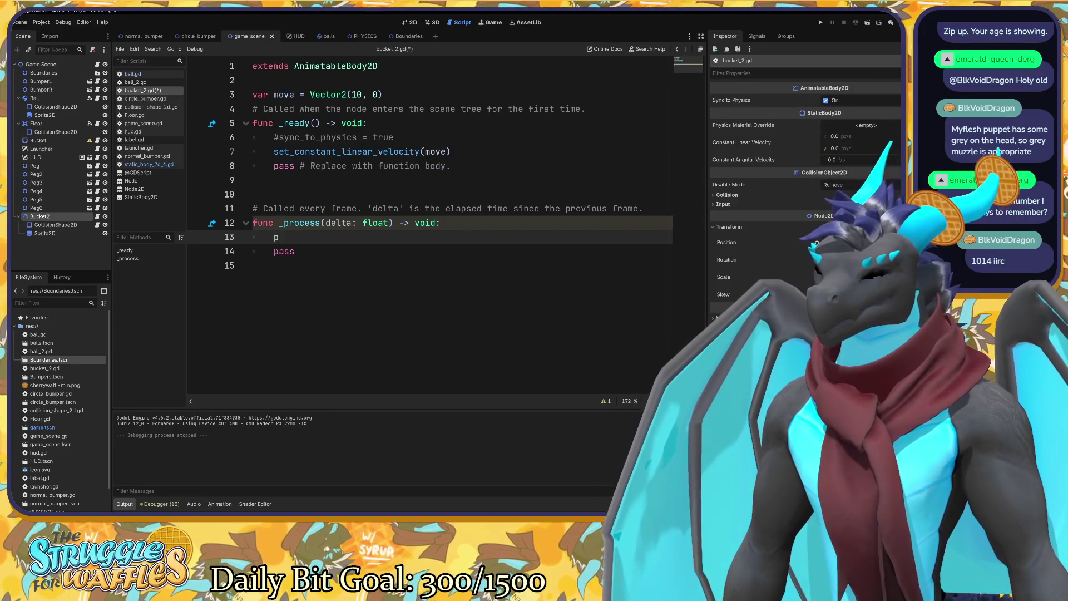
pyautogui.write('physics')
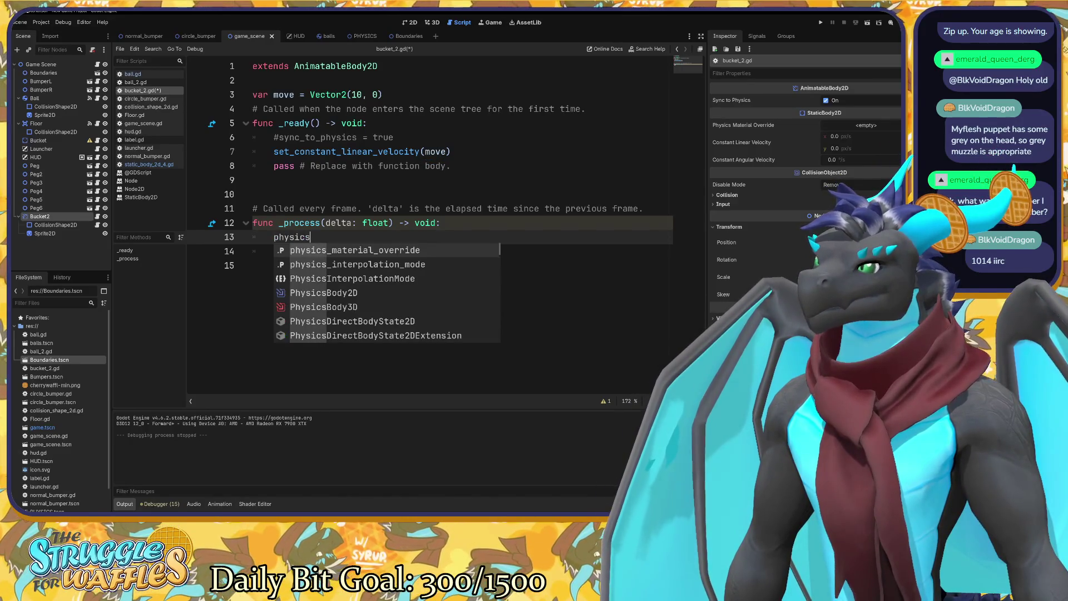
pyautogui.press('Down')
pyautogui.press('Down')
pyautogui.press('Down')
pyautogui.press('Return')
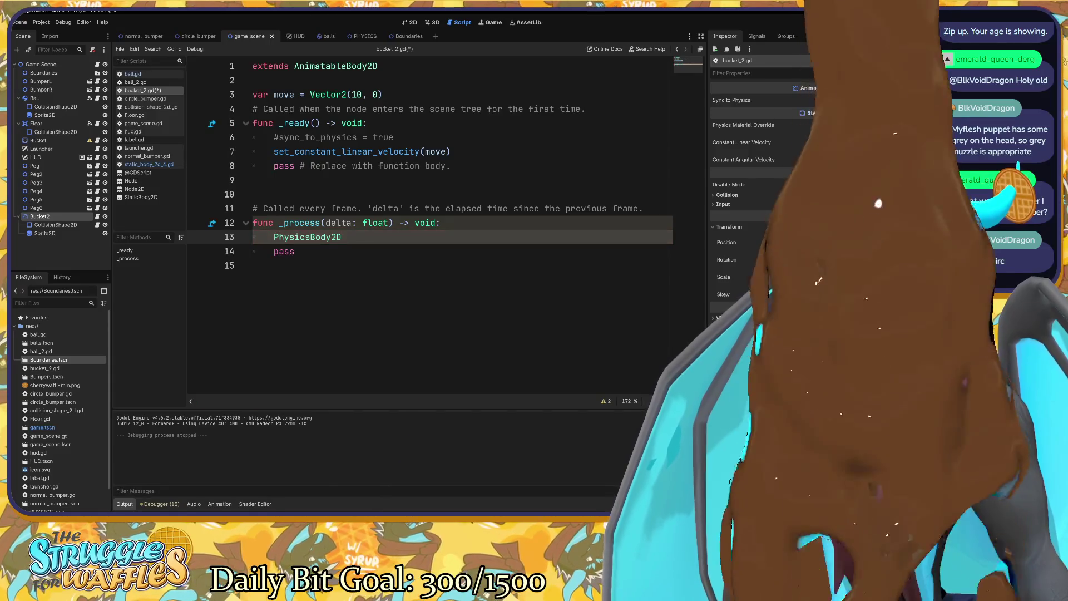
pyautogui.write('.')
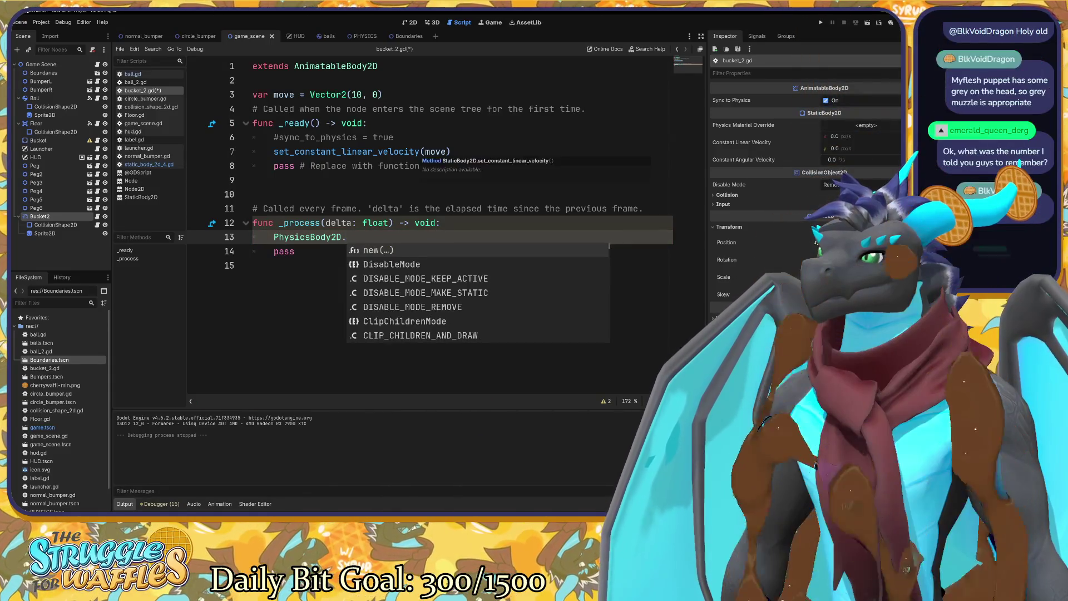
pyautogui.write('move')
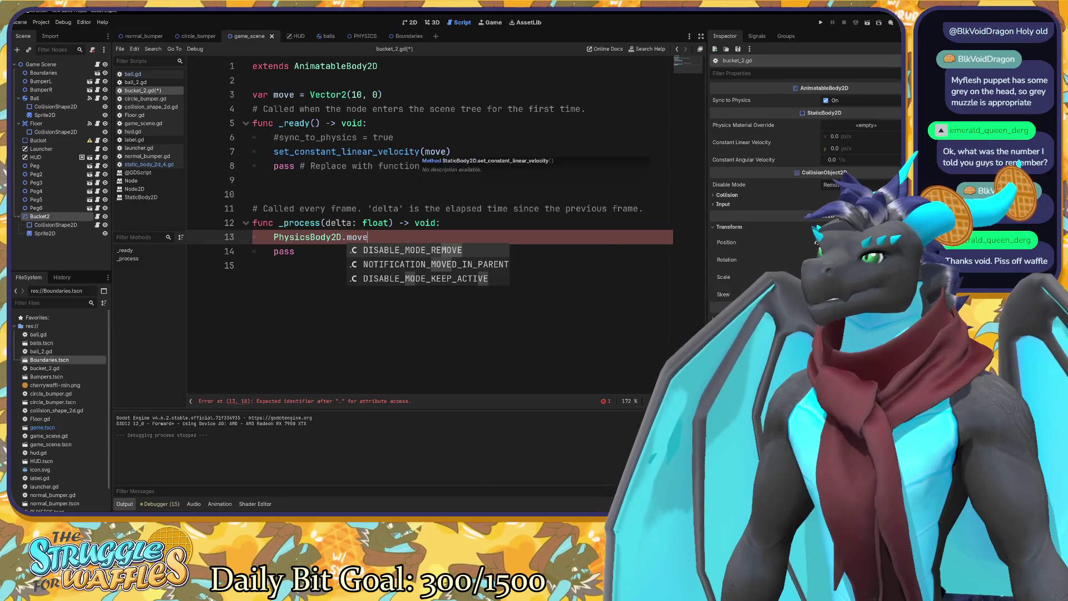
pyautogui.write('a+')
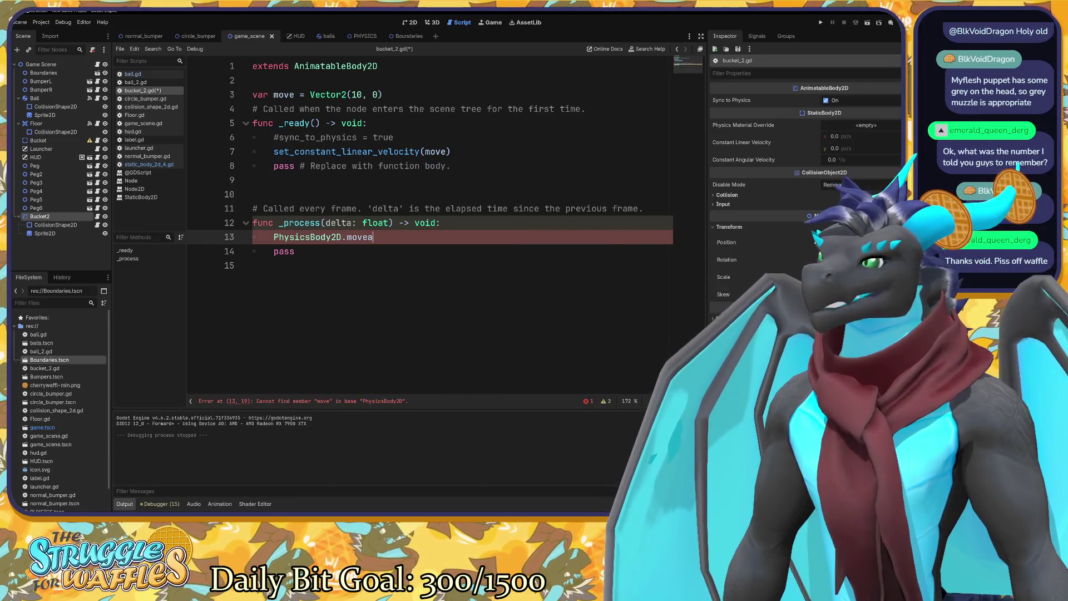
pyautogui.press('BackSpace')
pyautogui.press('BackSpace')
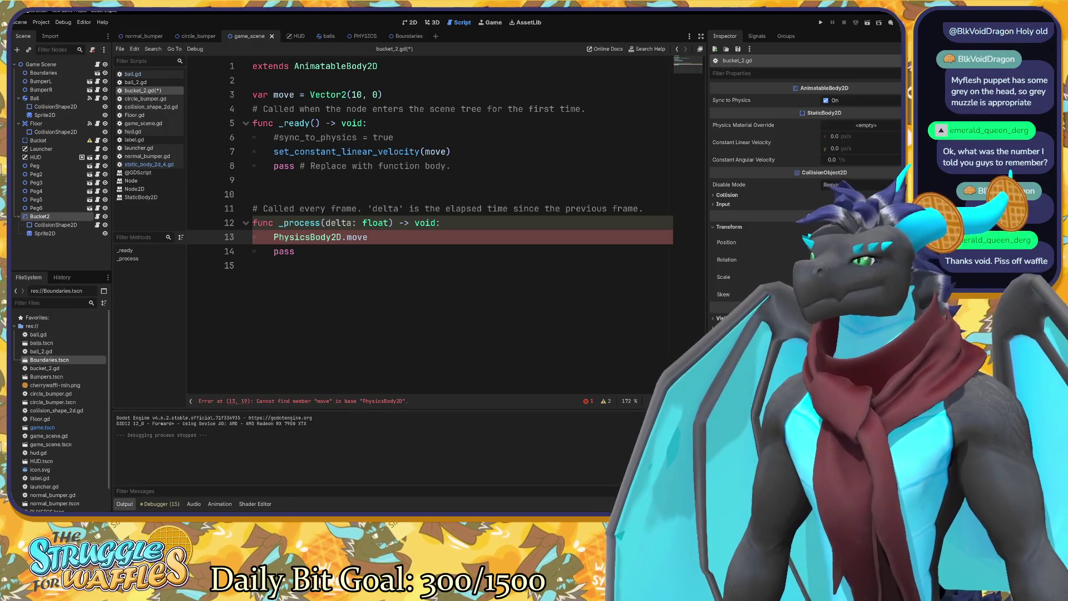
pyautogui.click(281, 137)
pyautogui.press('BackSpace')
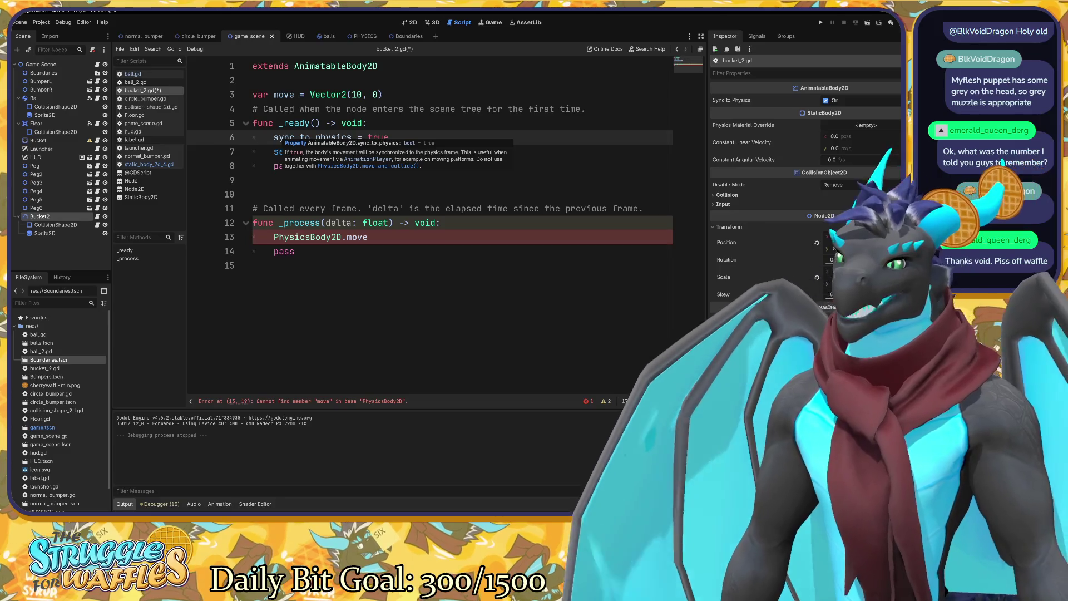
# View the PhysicsBody2D move_and_collide documentation, then return to bucket_2.gd.
pyautogui.click(412, 167)
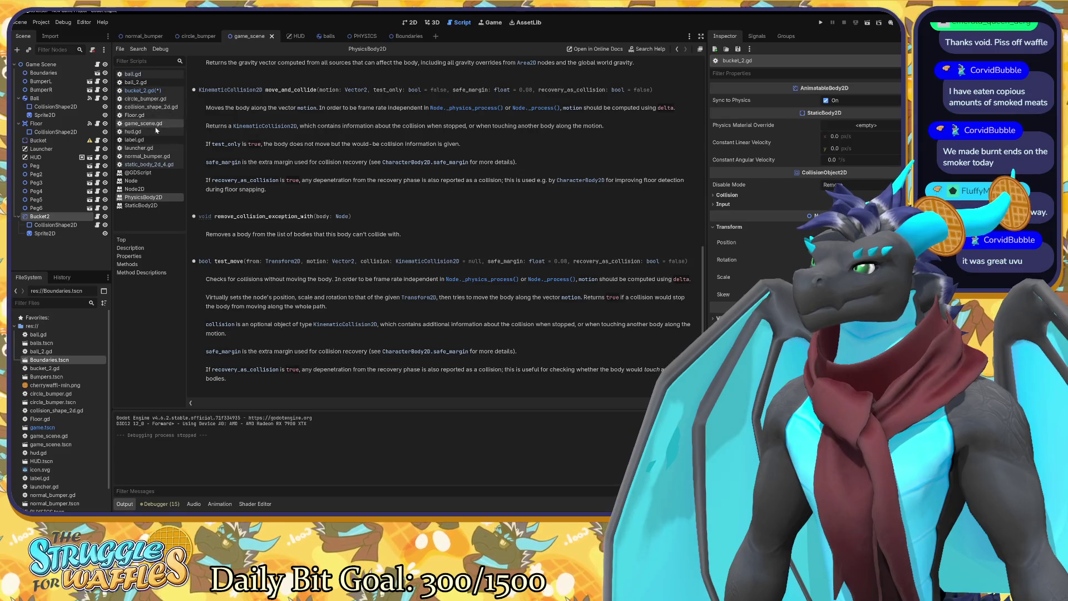
pyautogui.click(147, 91)
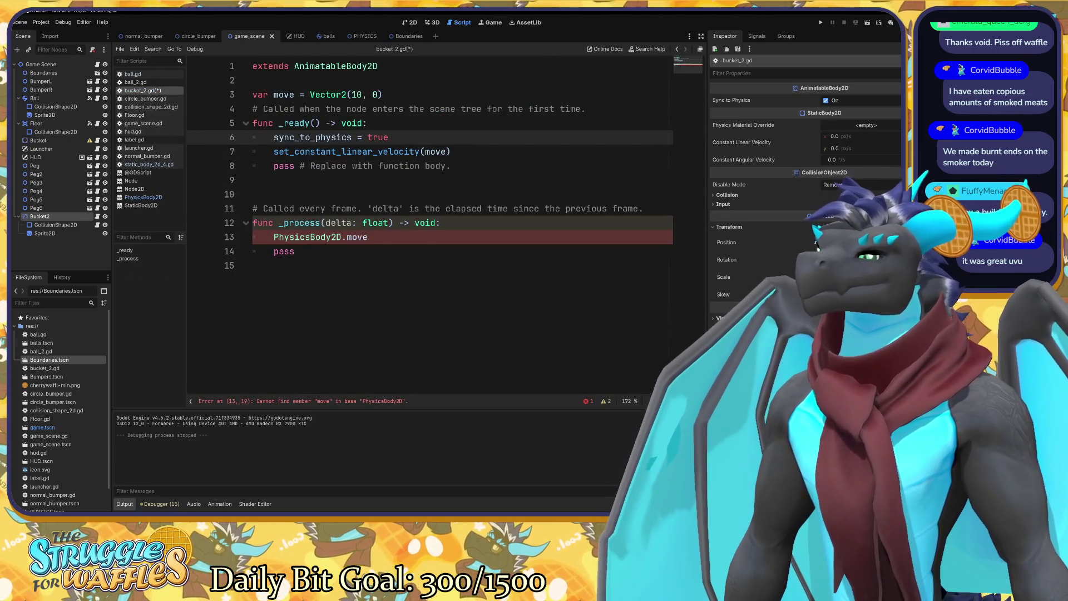
# Comment out sync_to_physics, replace line 13 with move_and_collide(move), and save.
pyautogui.write('#')
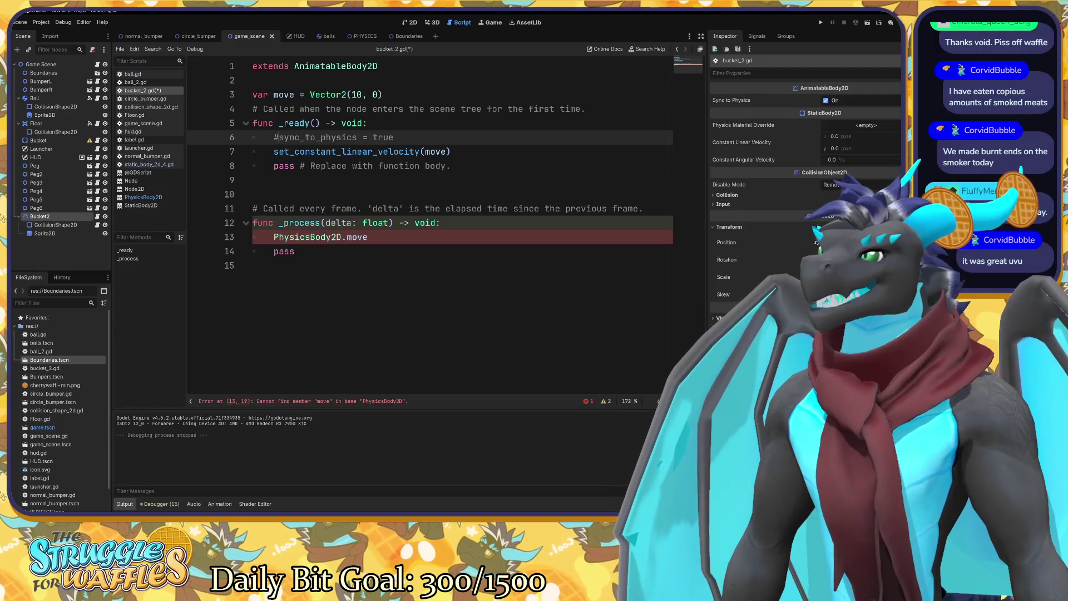
pyautogui.moveTo(345, 237); pyautogui.dragTo(274, 237)
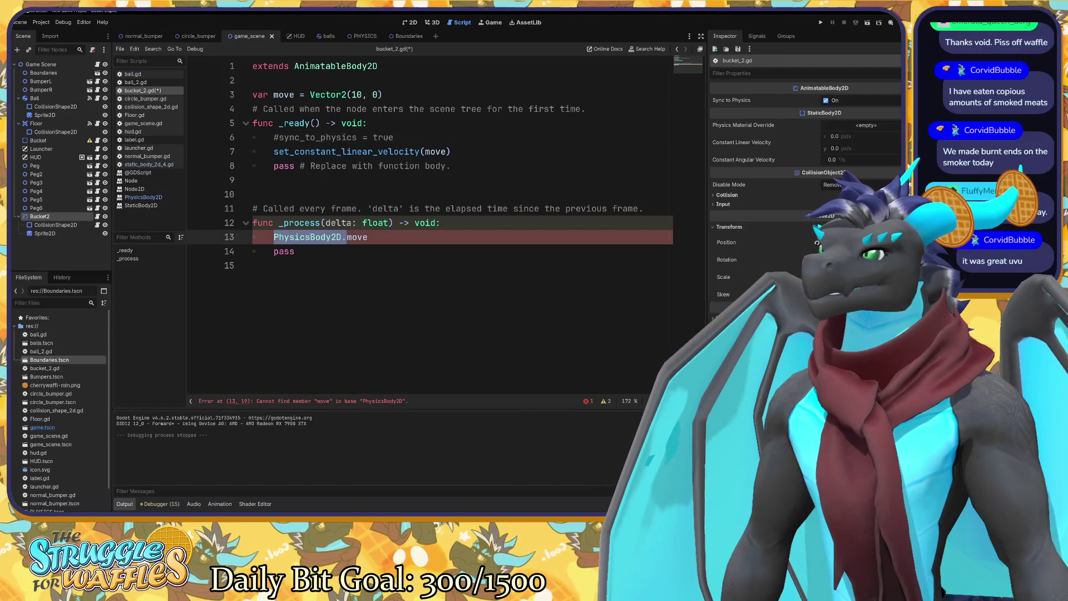
pyautogui.press('BackSpace')
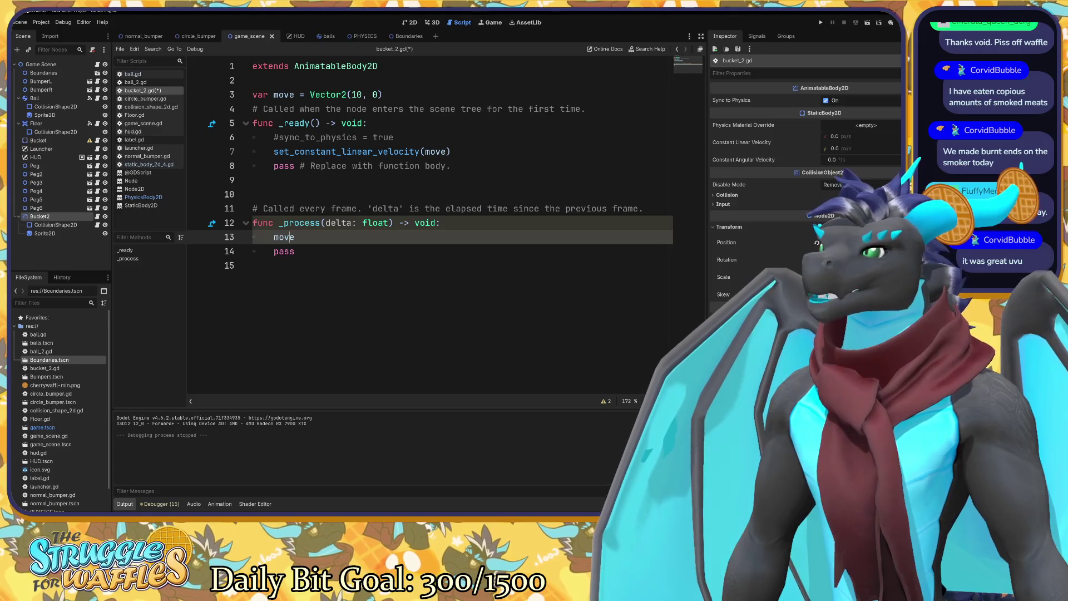
pyautogui.write('_')
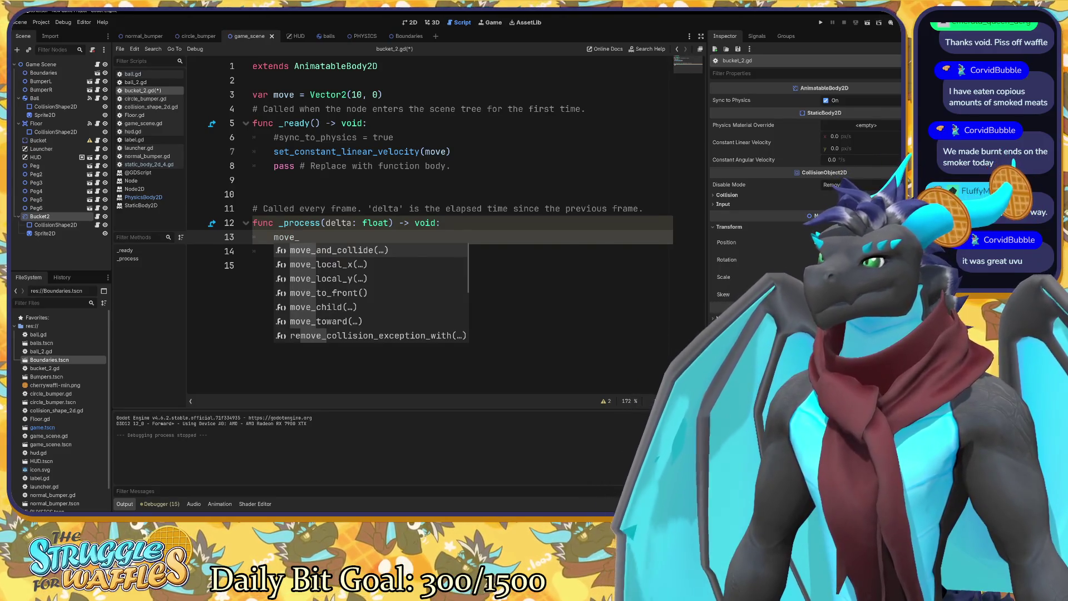
pyautogui.press('Return')
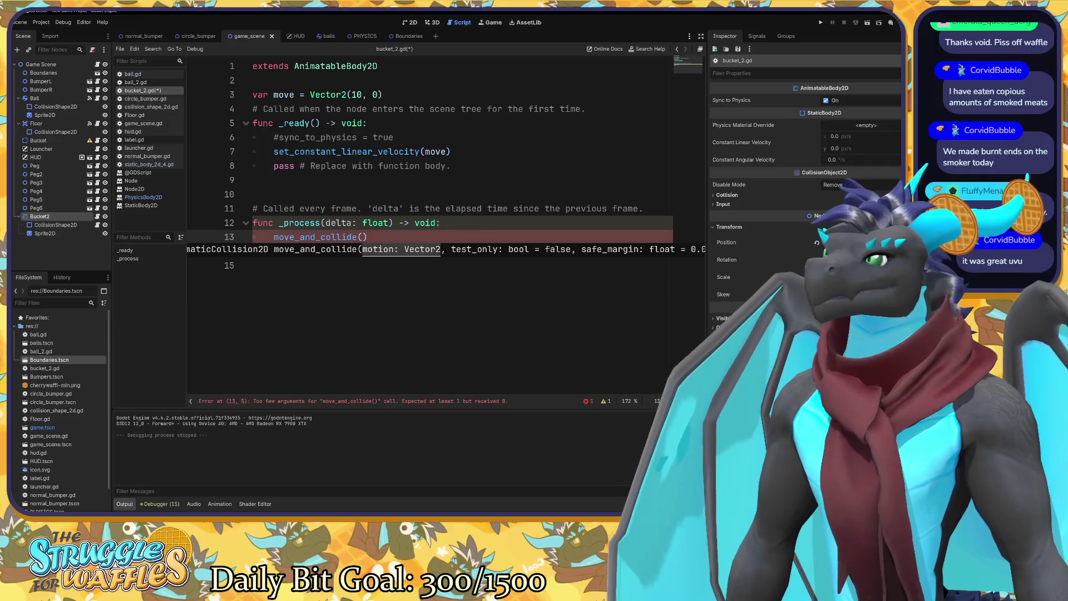
pyautogui.write('move')
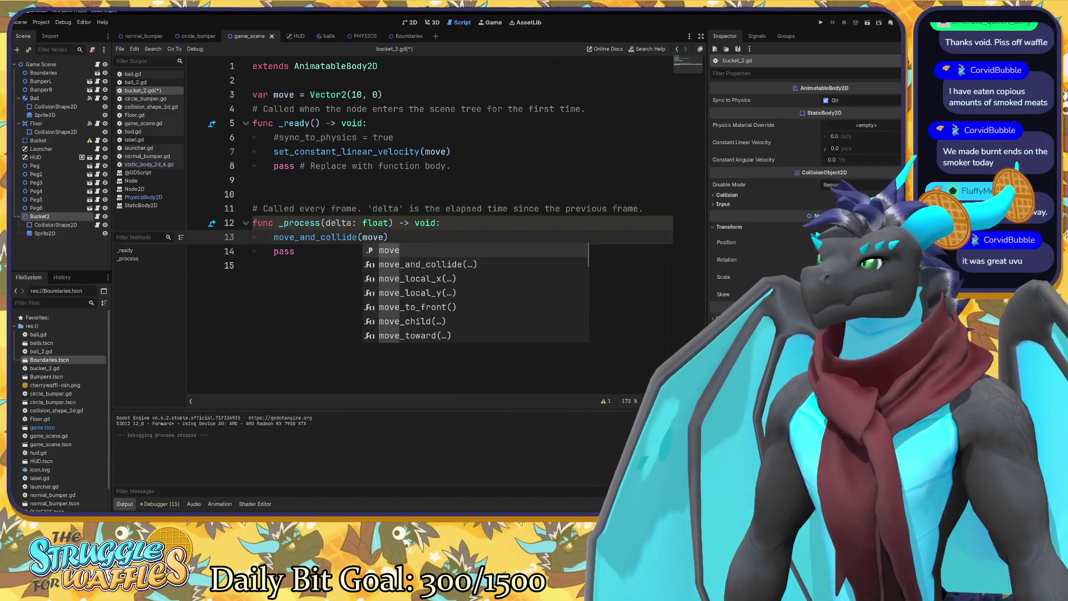
pyautogui.click(389, 237)
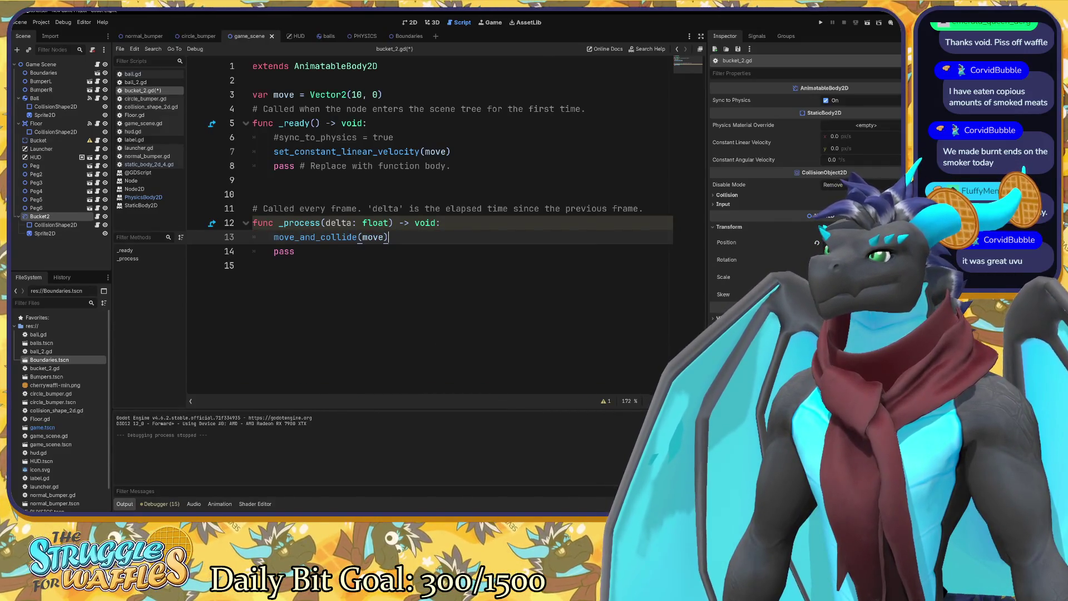
pyautogui.hotkey('ctrl', 's')
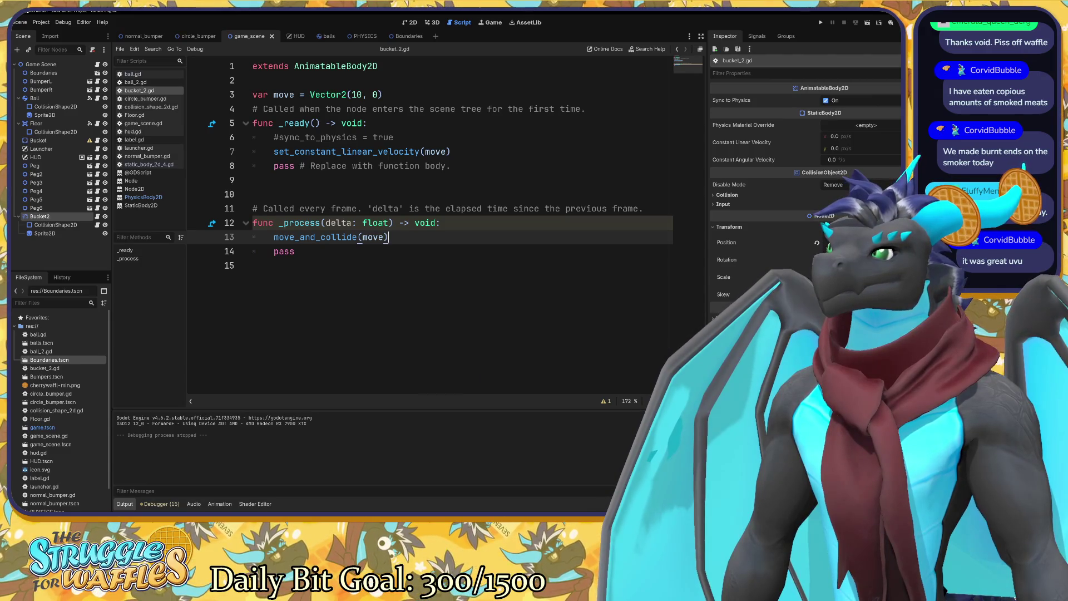
# Comment out the set_constant_linear_velocity line, save, and run the game.
pyautogui.click(450, 151)
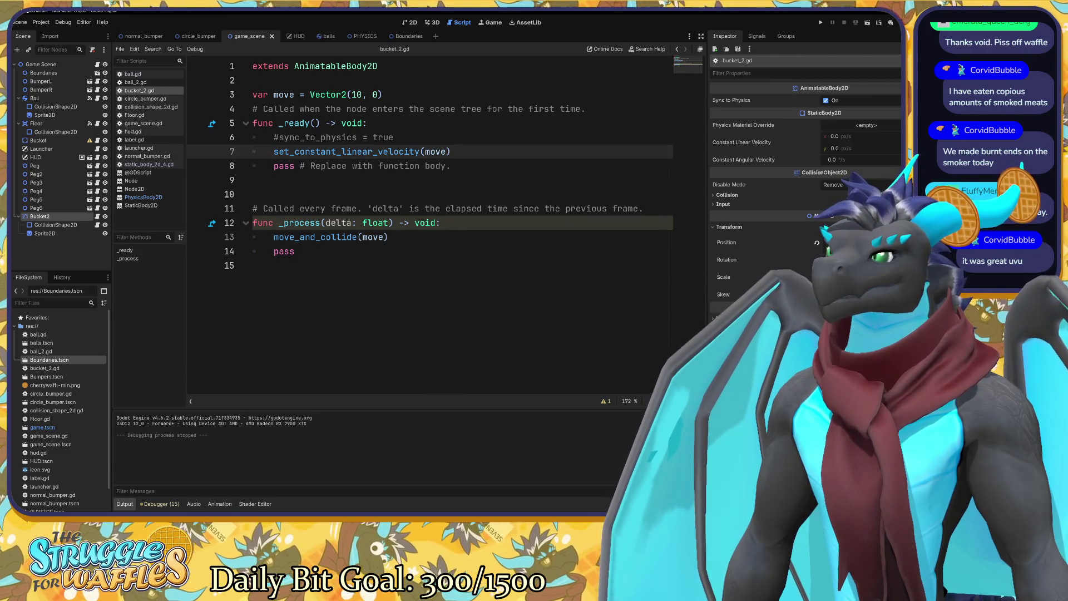
pyautogui.press('Home')
pyautogui.write('#')
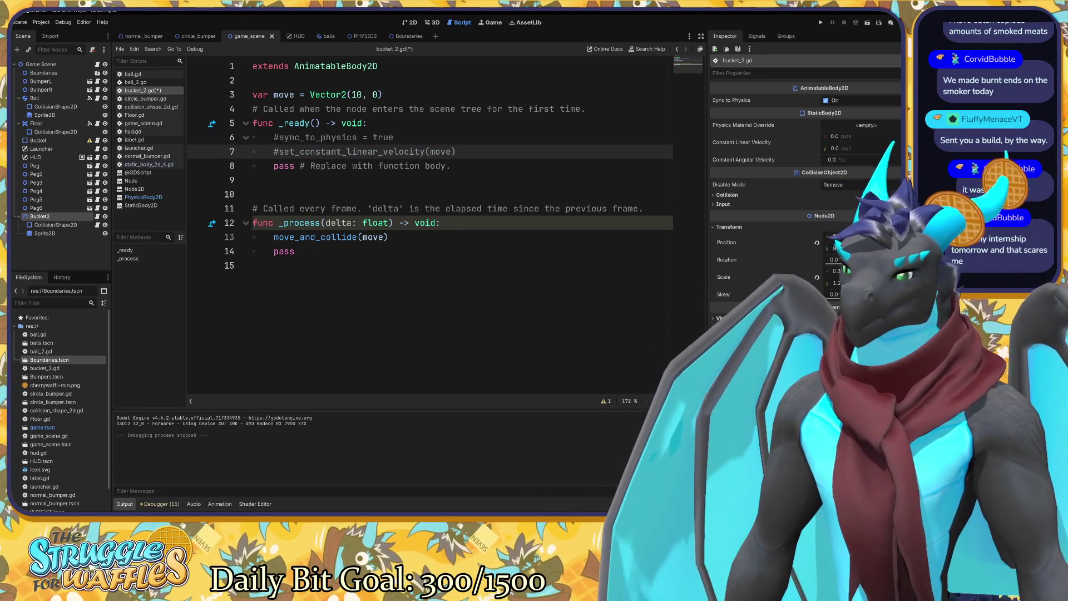
pyautogui.click(388, 237)
pyautogui.hotkey('ctrl', 's')
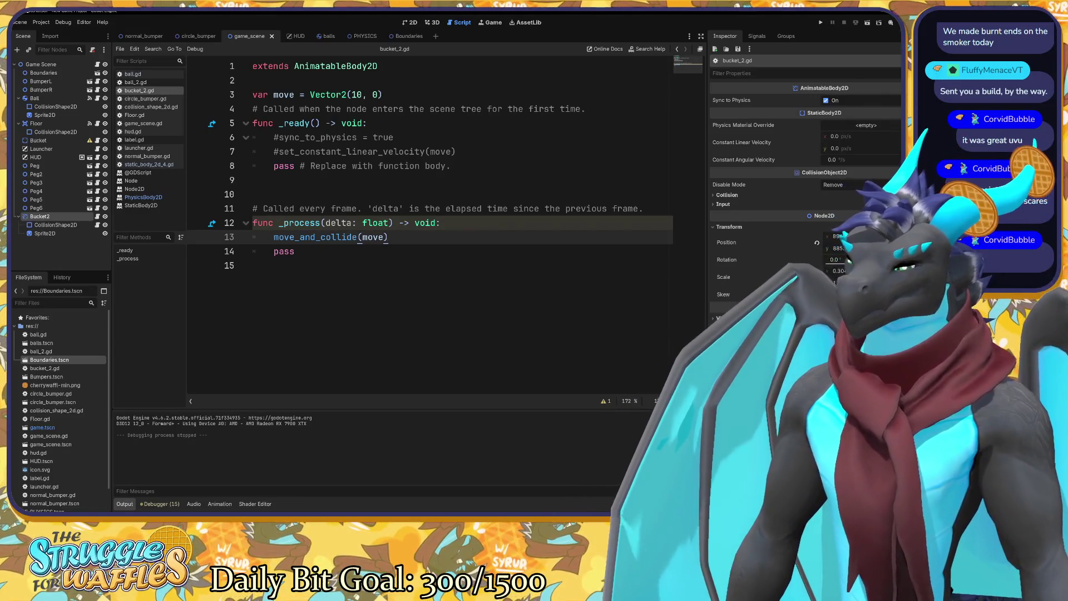
pyautogui.press('F5')
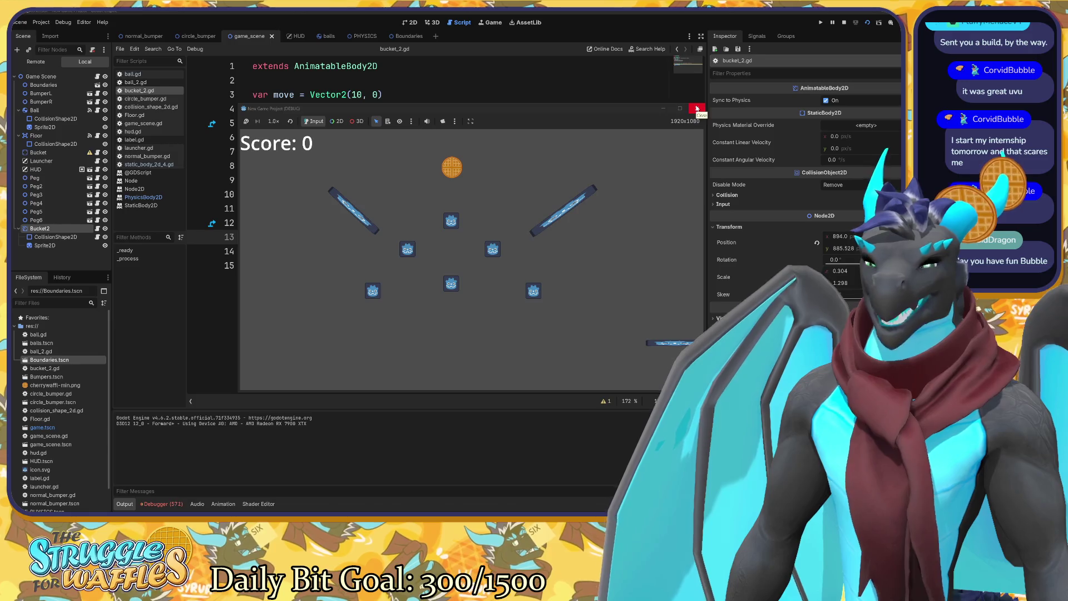
# Close the game, run it again to watch the bucket move, then close it.
pyautogui.click(696, 108)
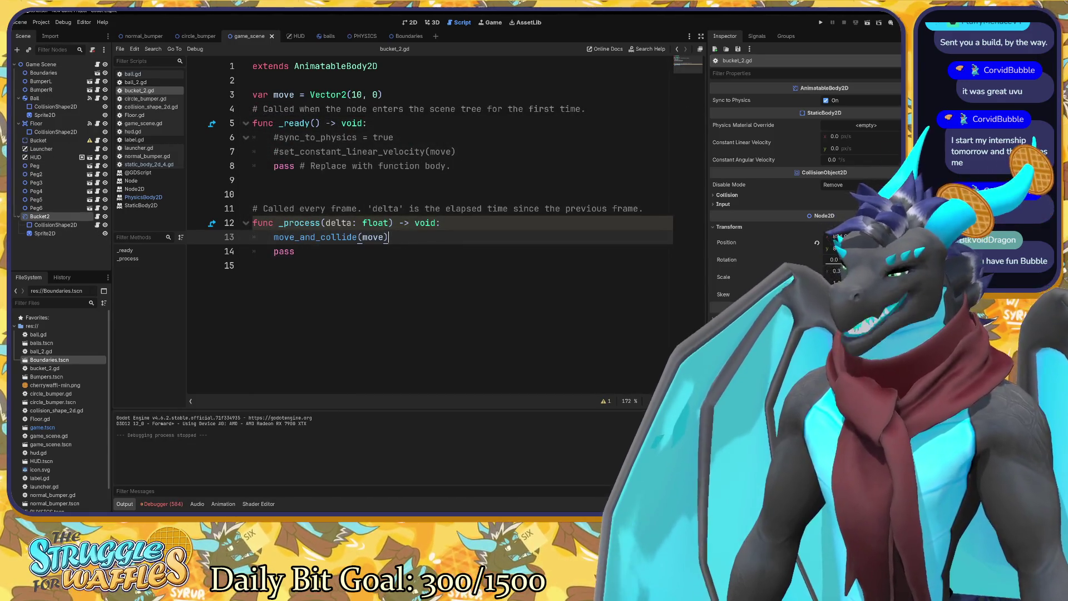
pyautogui.press('F5')
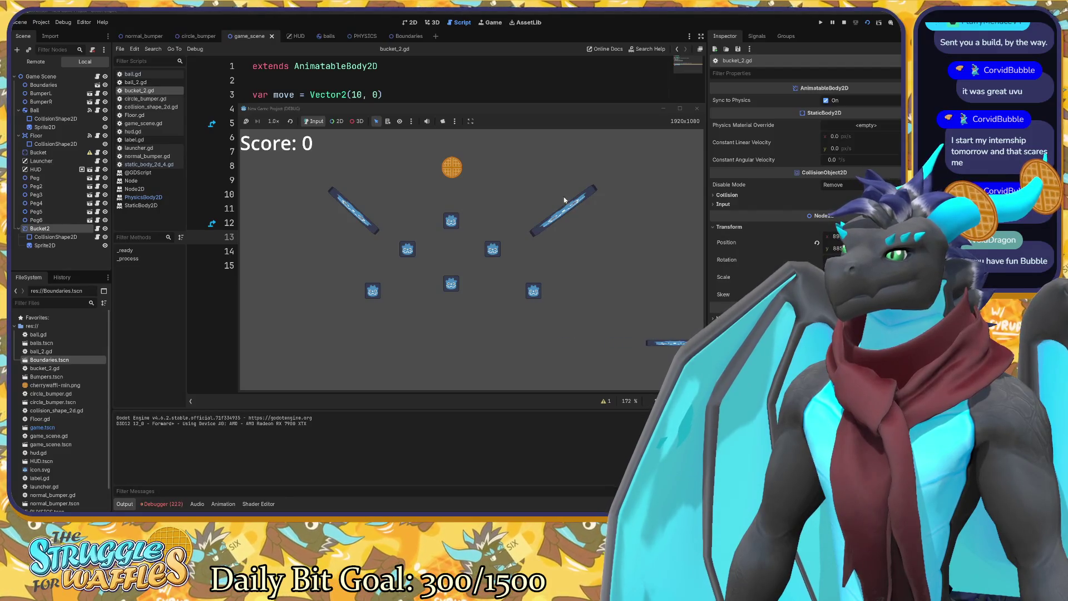
pyautogui.click(696, 108)
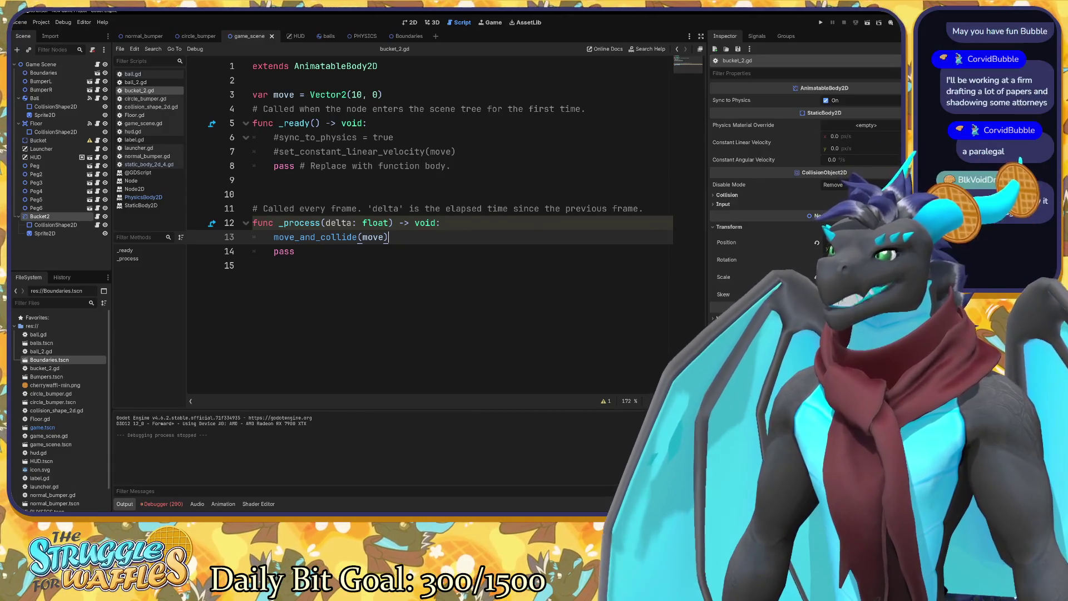
pyautogui.moveTo(334, 237)
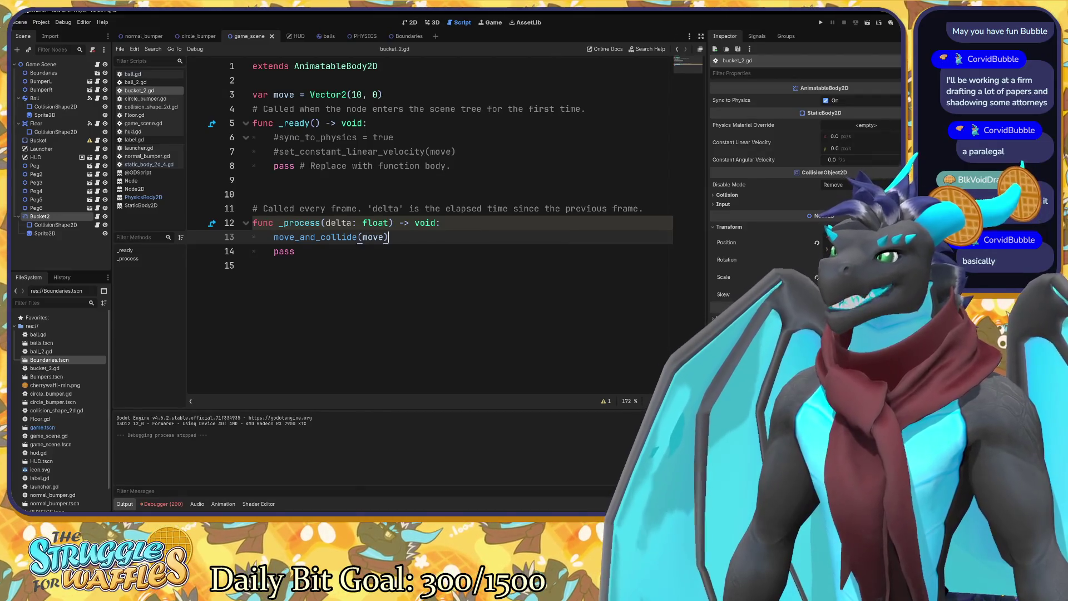
# Append the comment #Movement vector to line 3's var move = Vector2(10, 0).
pyautogui.click(383, 95)
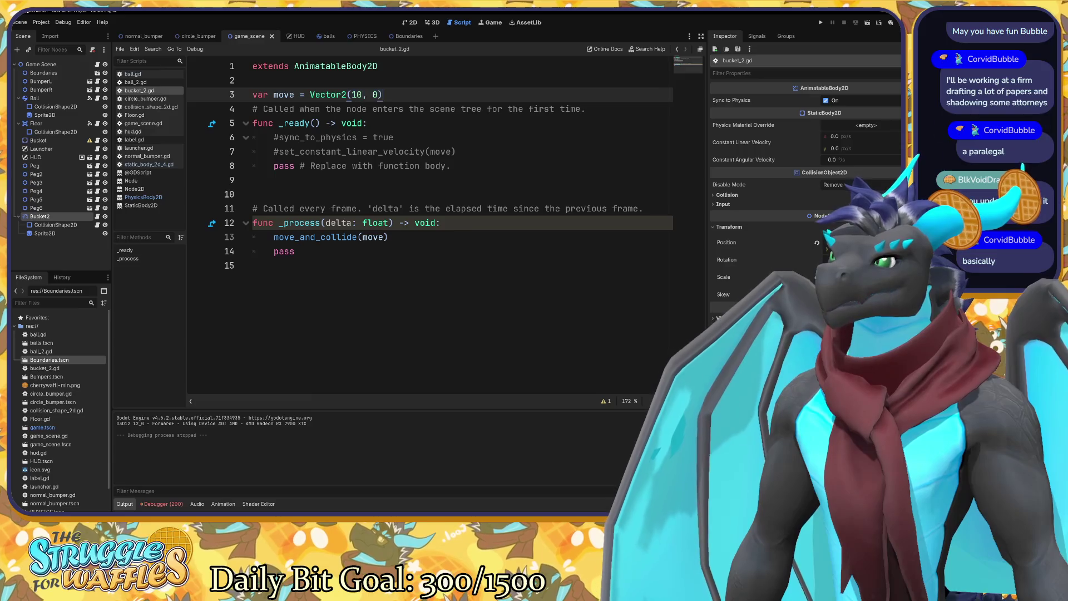
pyautogui.write(' #')
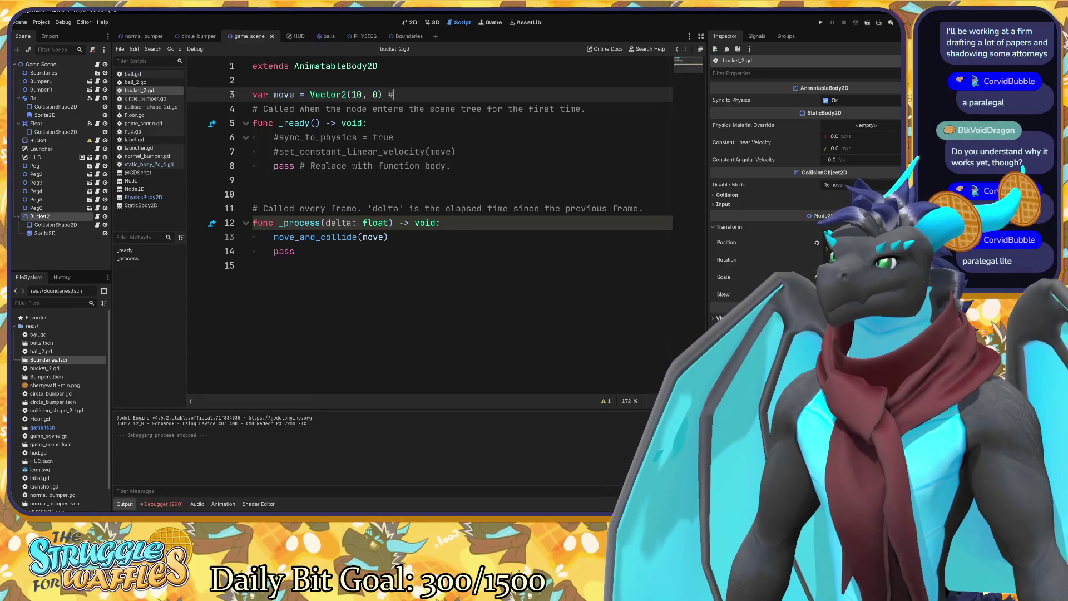
pyautogui.write('moveme')
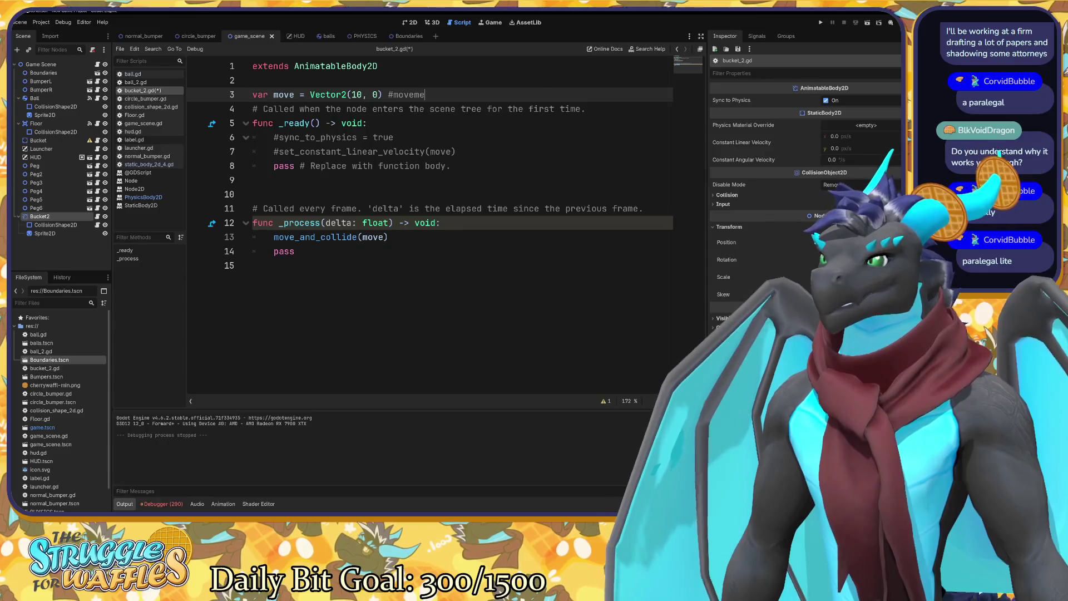
pyautogui.write('nt vector')
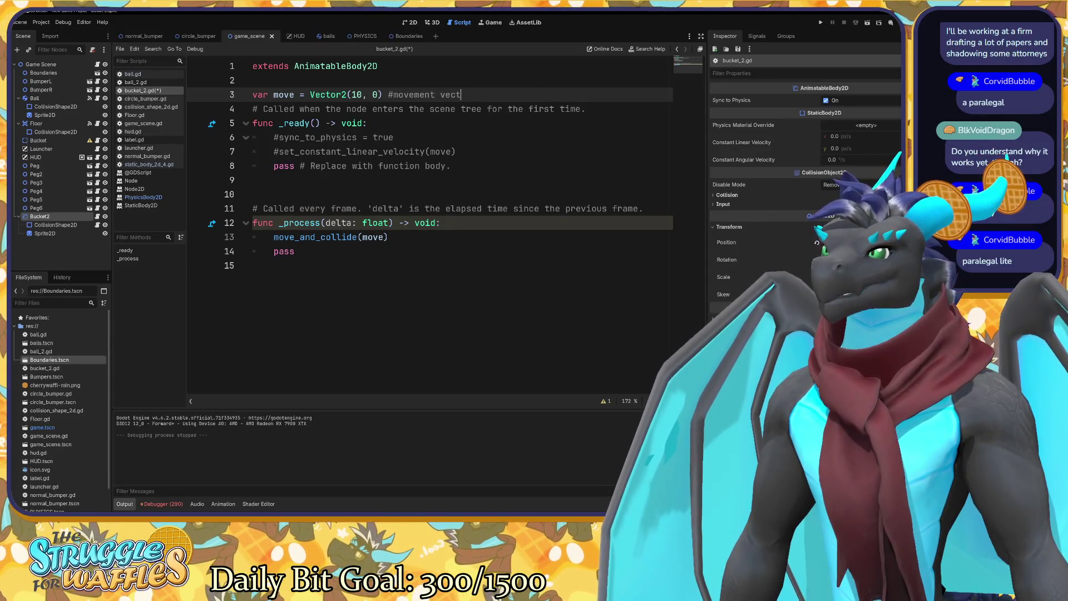
pyautogui.press('BackSpace')
pyautogui.write('M')
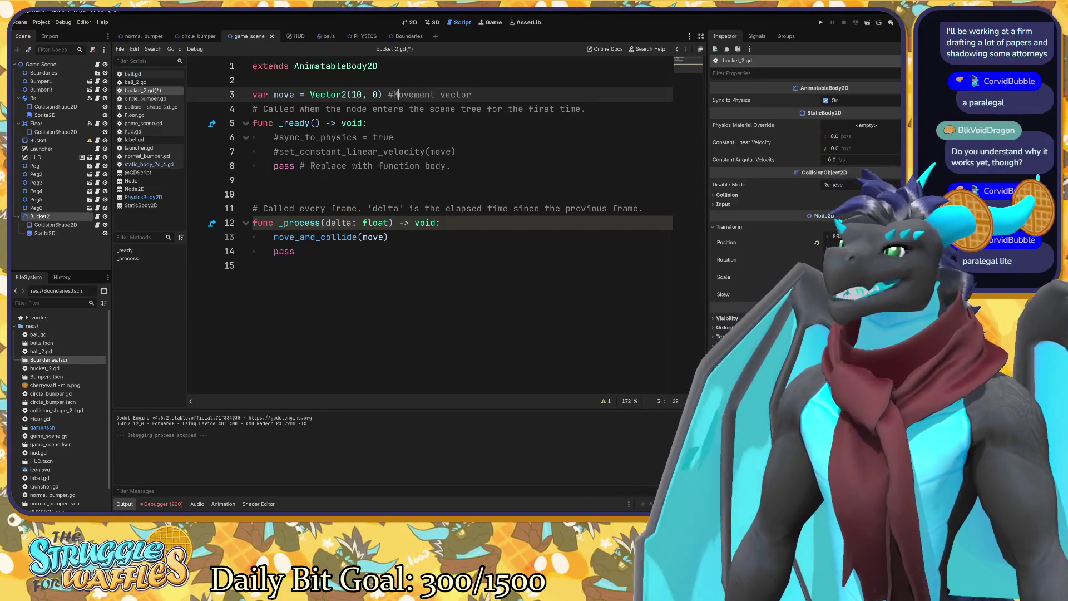
pyautogui.click(395, 237)
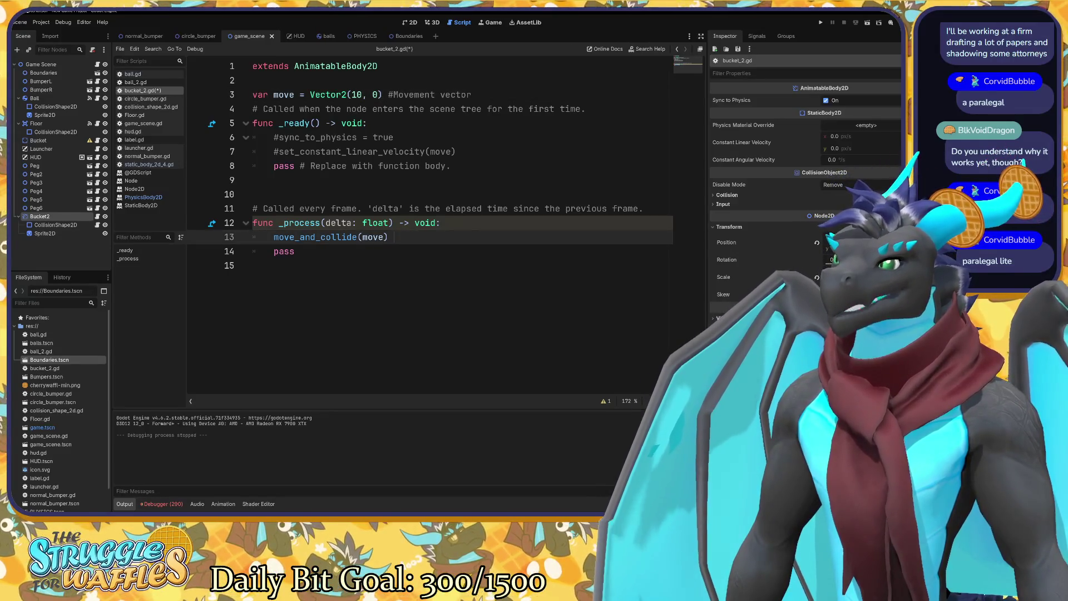
pyautogui.moveTo(376, 223)
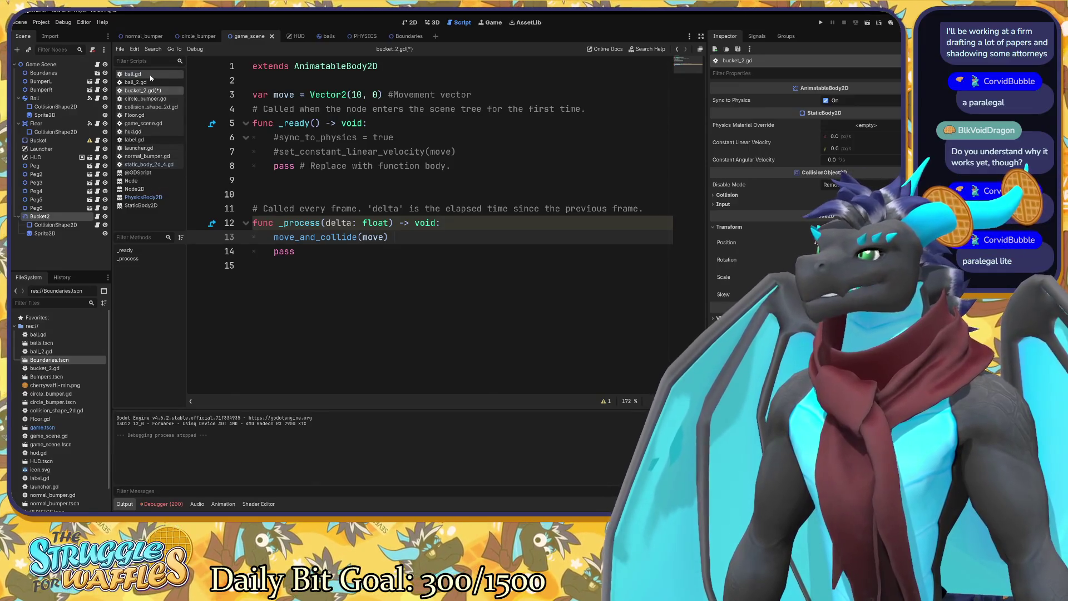
pyautogui.click(134, 74)
pyautogui.scroll(-10, 434, 228)
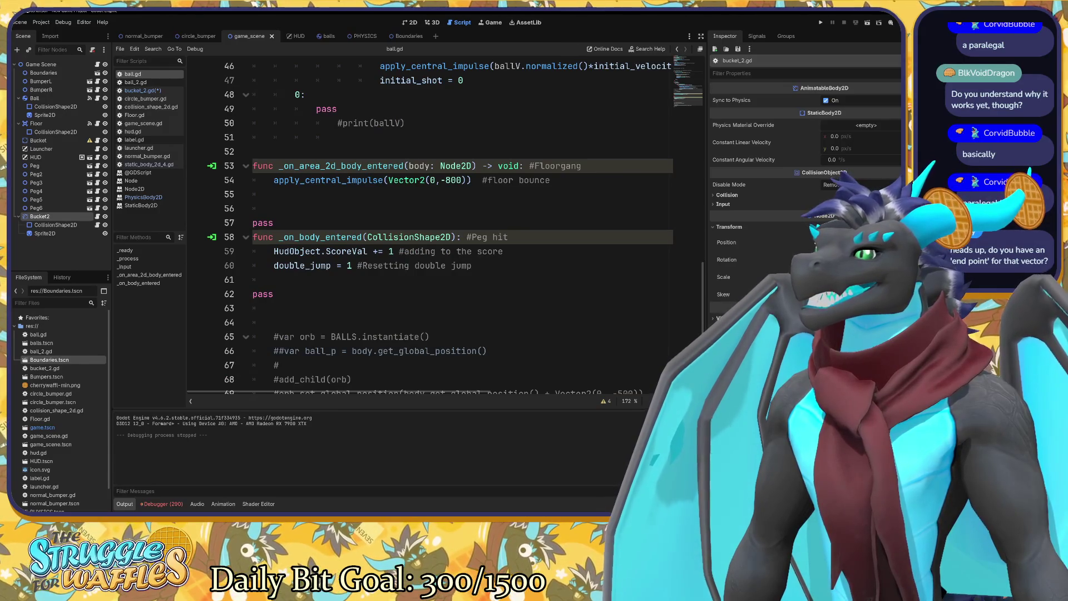
pyautogui.click(212, 236)
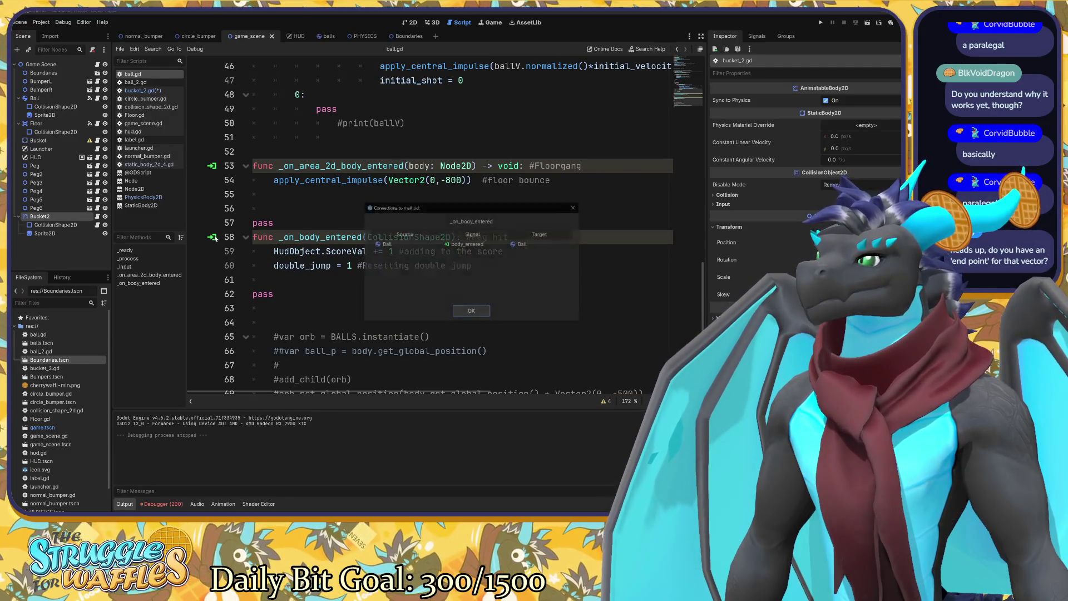
pyautogui.click(472, 310)
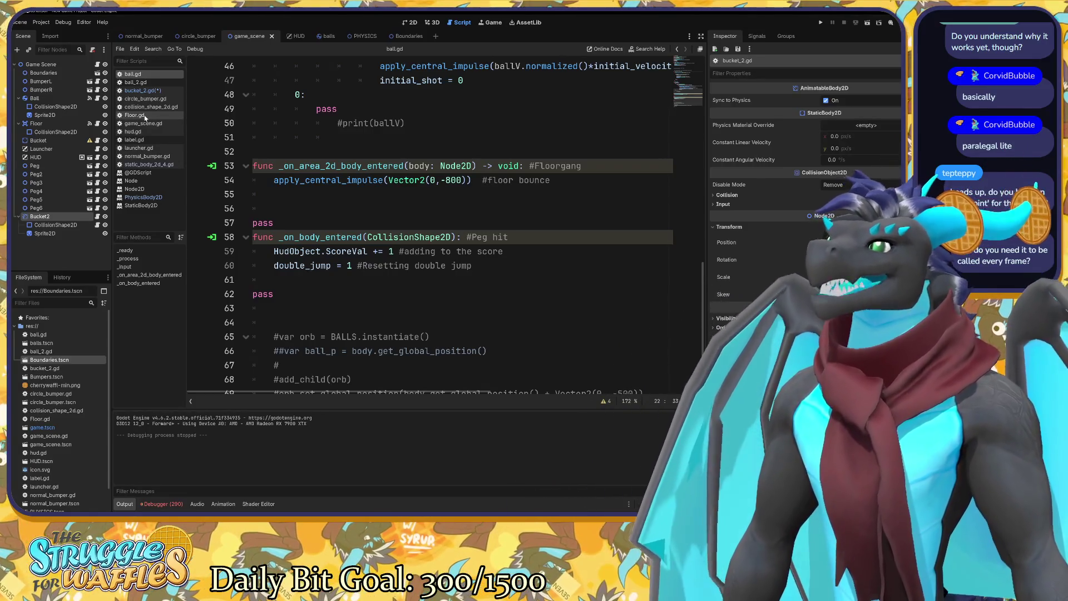
pyautogui.click(142, 90)
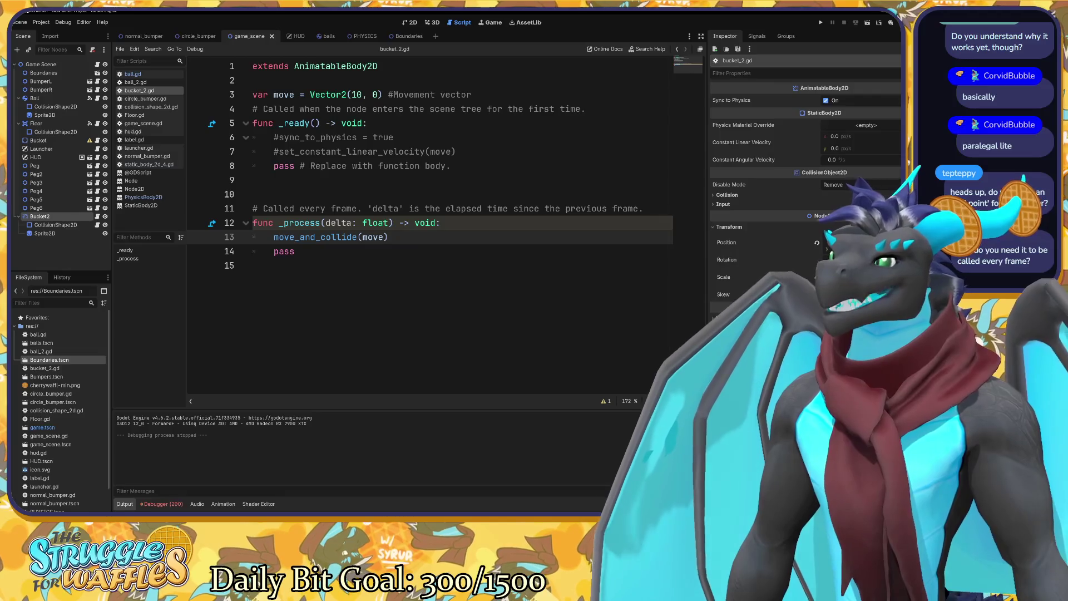
# Move move_and_collide(move) from _process to a new line in _ready, then stop the game.
pyautogui.moveTo(348, 235)
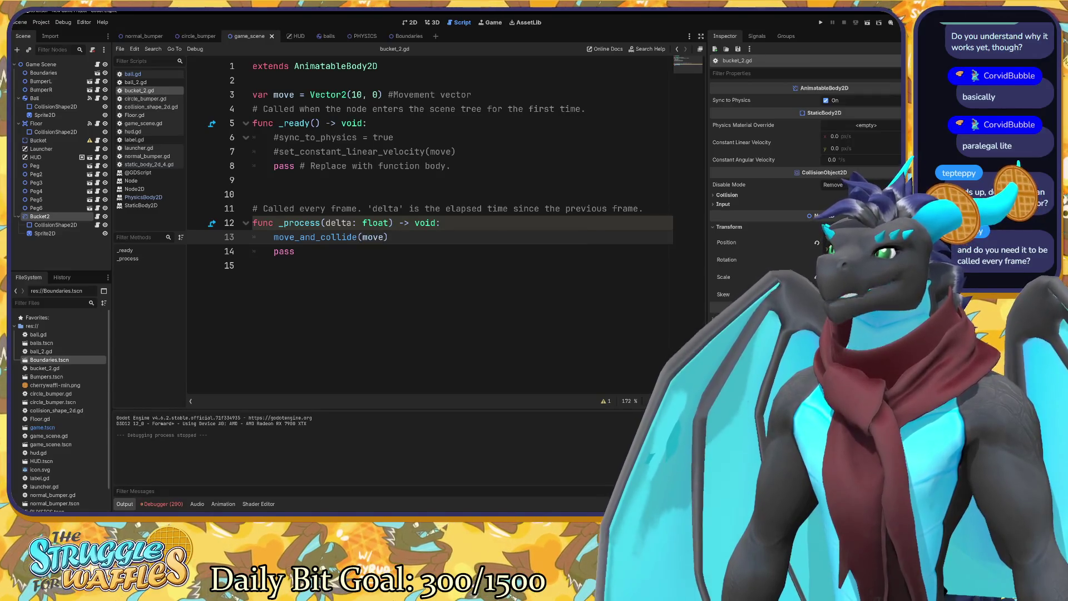
pyautogui.moveTo(394, 237); pyautogui.dragTo(274, 237)
pyautogui.hotkey('ctrl', 'c')
pyautogui.press('BackSpace')
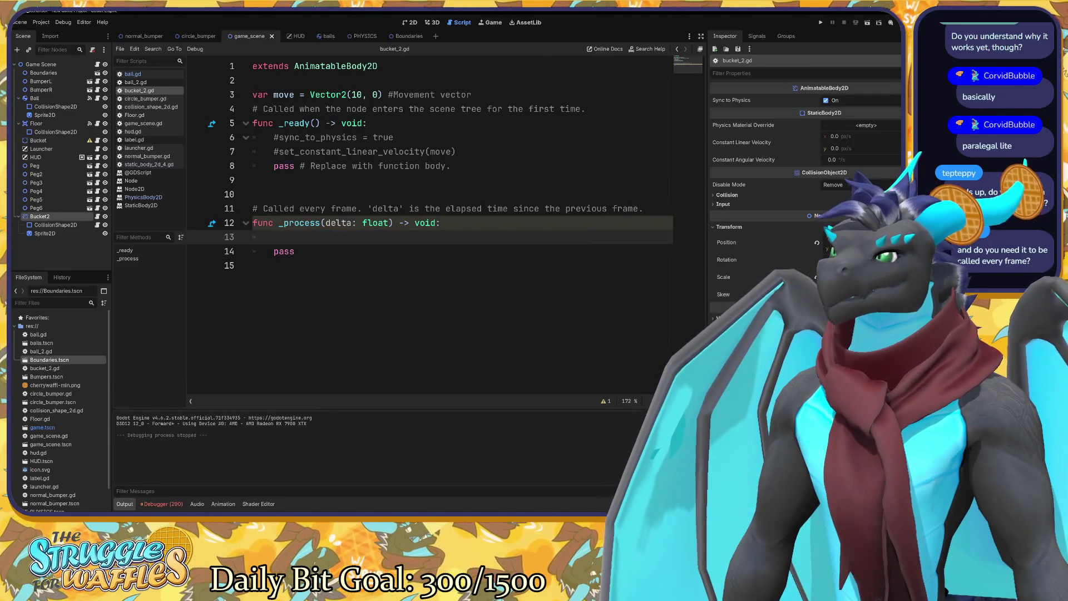
pyautogui.click(455, 151)
pyautogui.press('Return')
pyautogui.hotkey('ctrl', 'v')
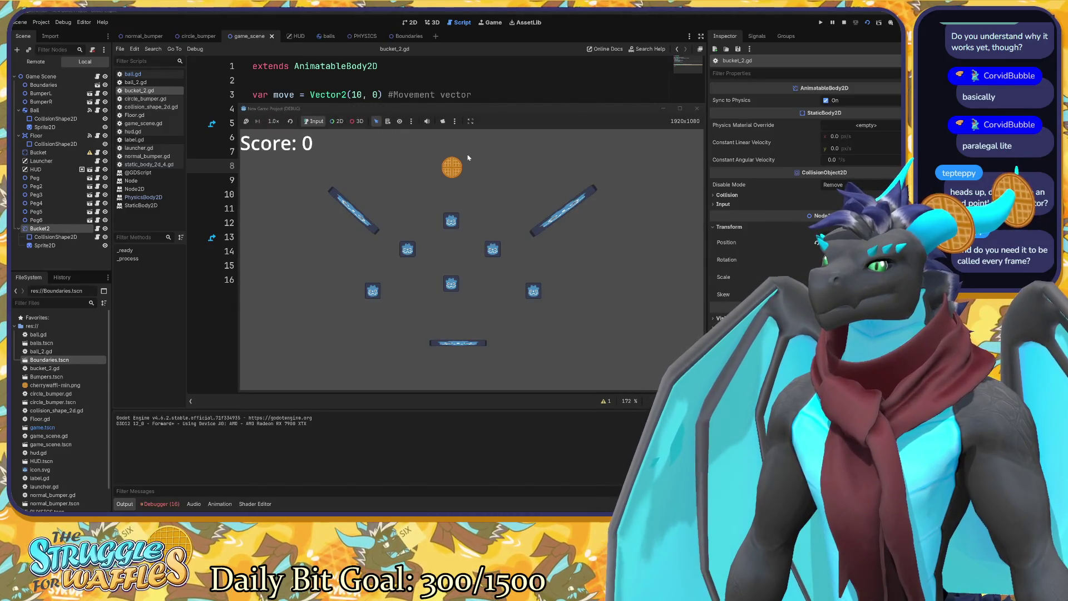
pyautogui.click(697, 109)
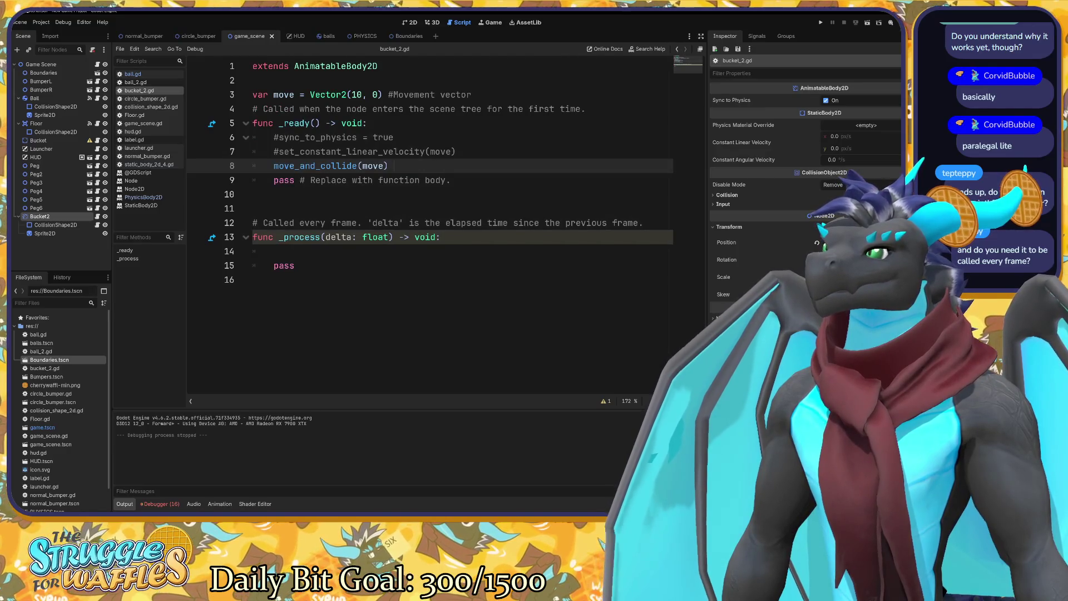
# Move the move_and_collide(move) call from _ready into the empty _process line.
pyautogui.hotkey('shift', 'Home')
pyautogui.press('BackSpace')
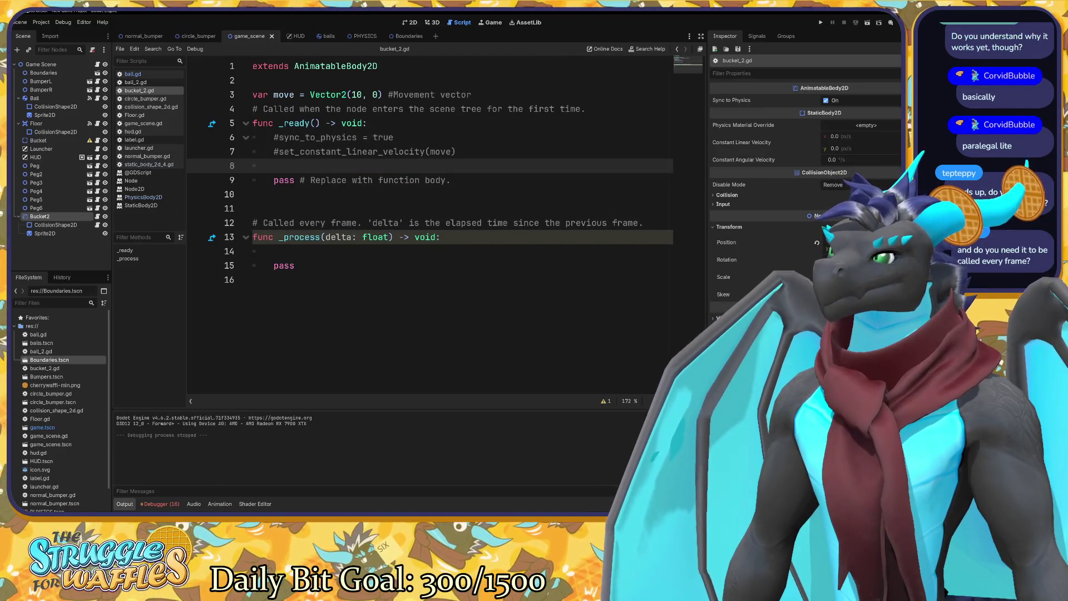
pyautogui.click(274, 251)
pyautogui.hotkey('ctrl', 'v')
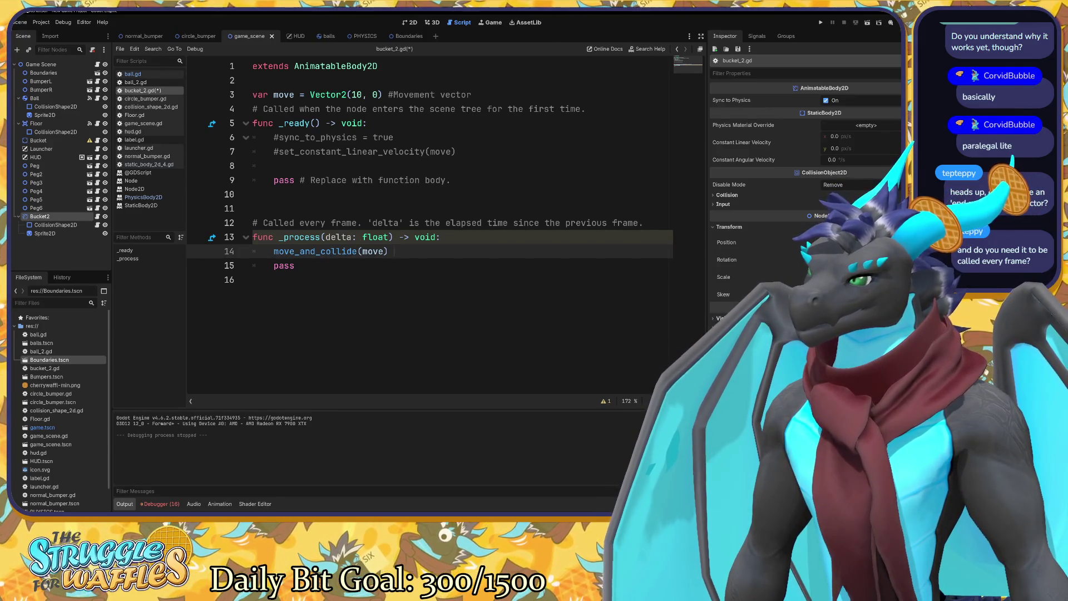
# Raise the move vector to Vector2(100, 0) and test-run the game.
pyautogui.click(362, 94)
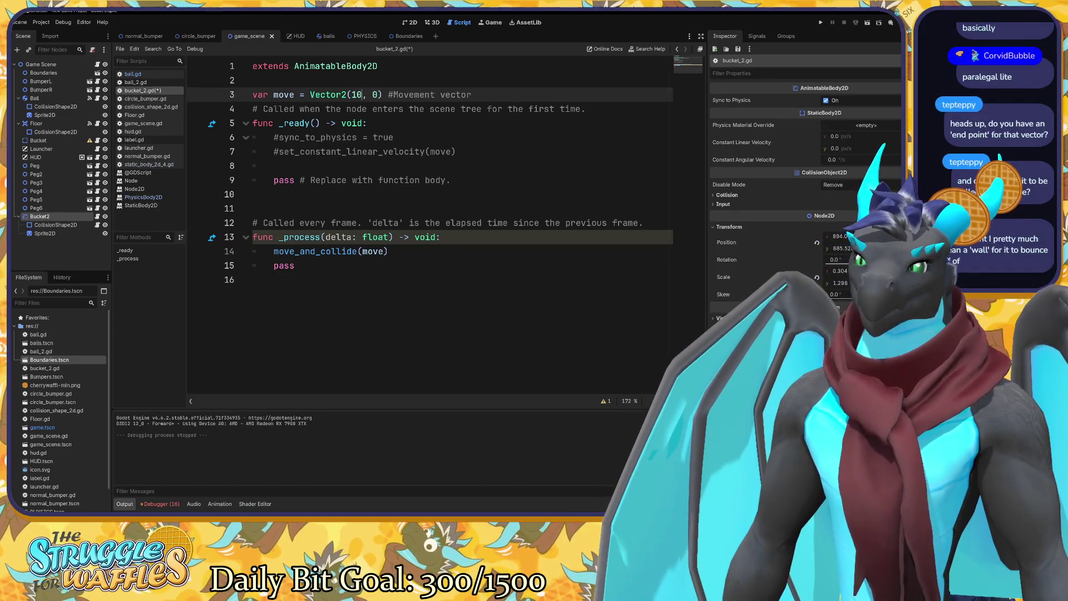
pyautogui.write('0')
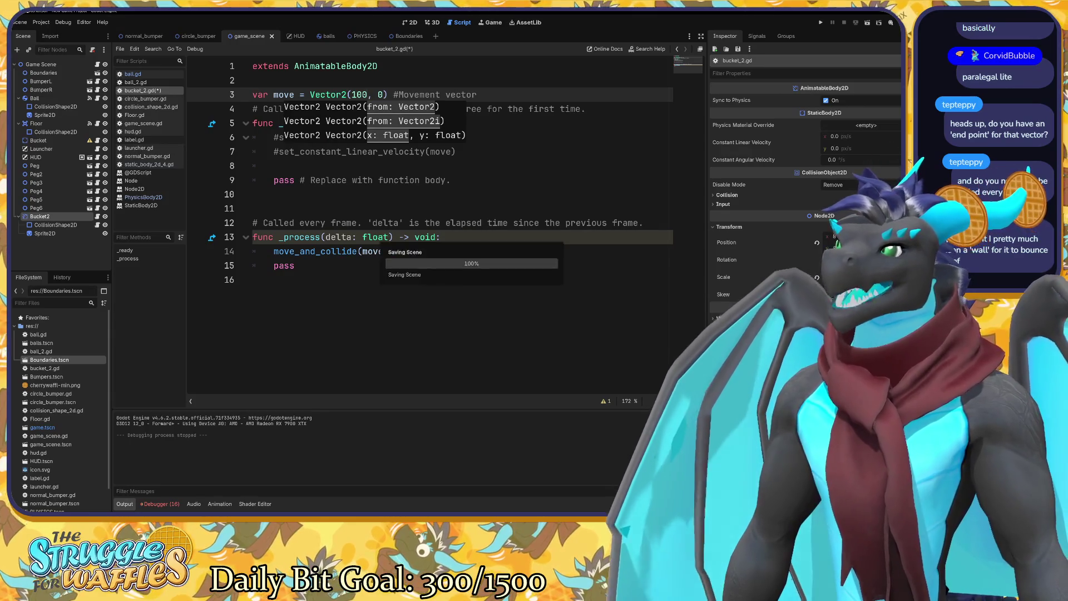
pyautogui.press('F5')
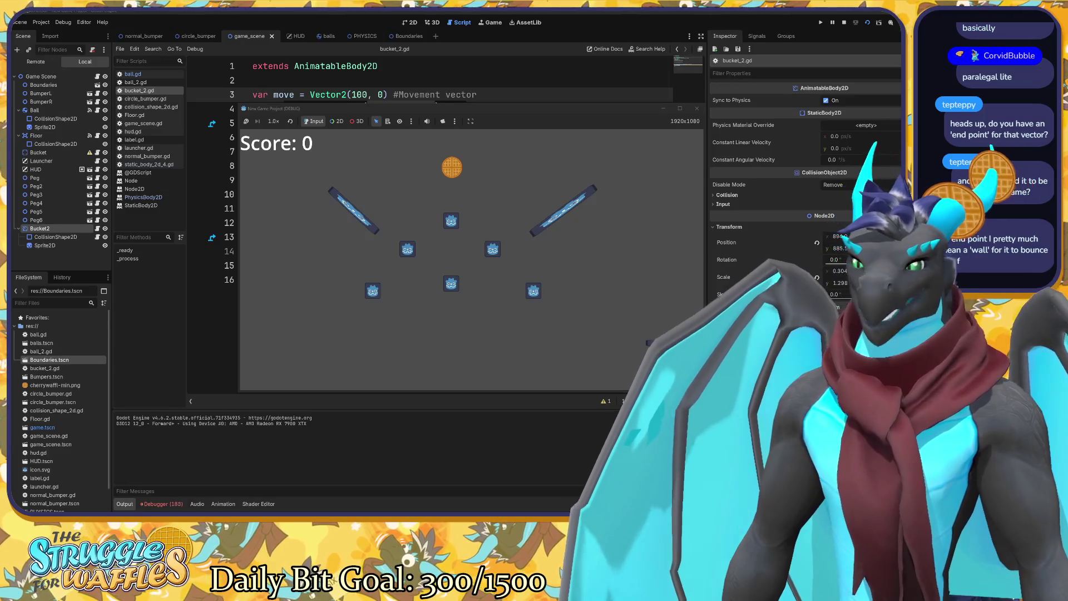
pyautogui.click(697, 108)
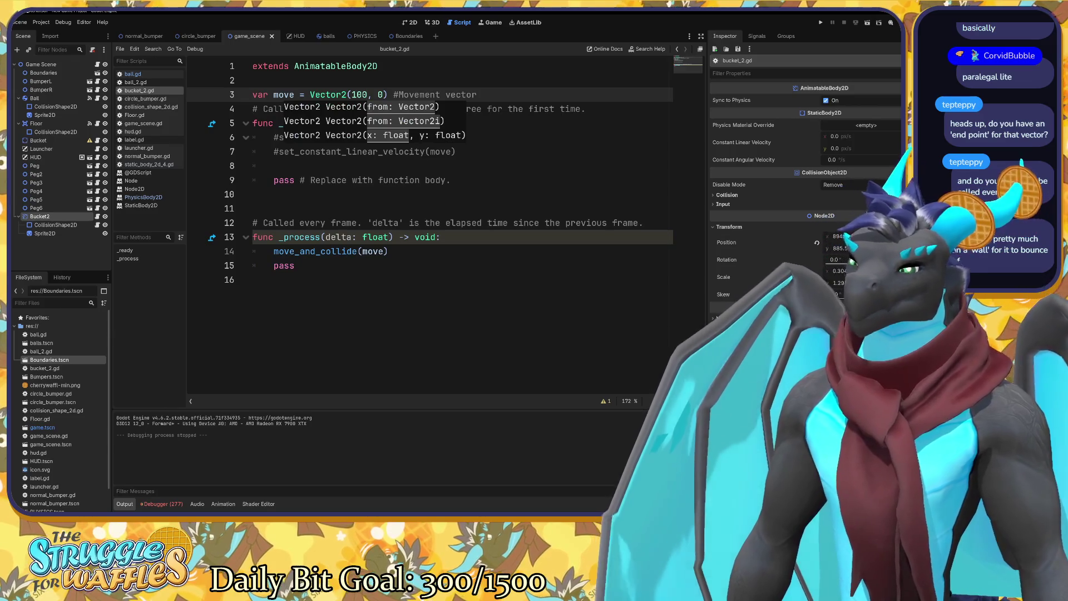
# Restore the move vector on line 3 to Vector2(10, 0).
pyautogui.press('BackSpace')
pyautogui.press('Return')
pyautogui.press('BackSpace')
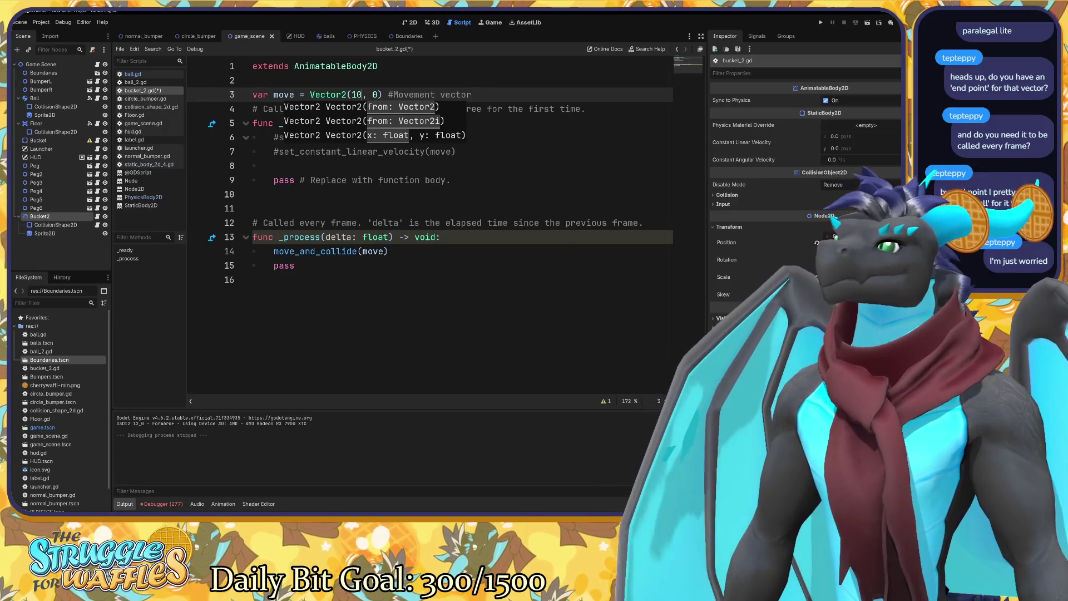
# Review the move_and_collide line and test-run the game to watch the bucket move.
pyautogui.click(394, 251)
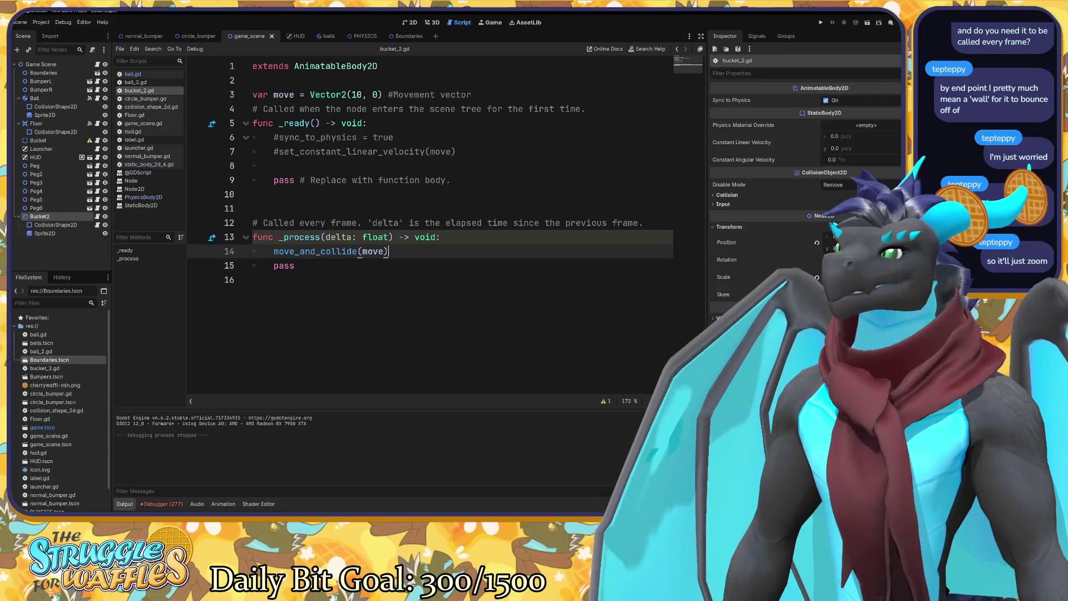
pyautogui.moveTo(359, 251)
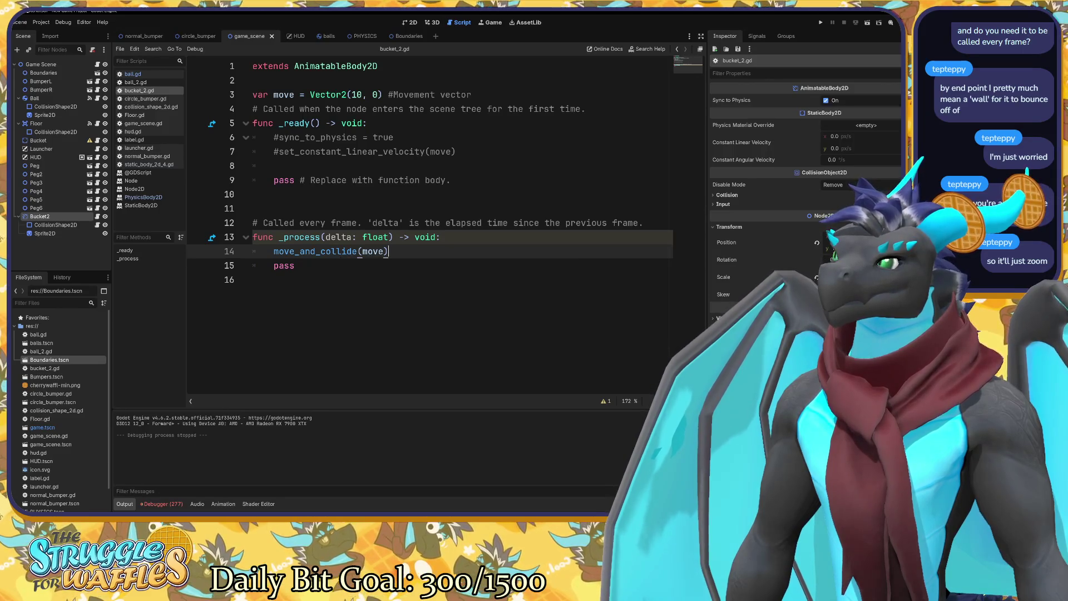
pyautogui.click(352, 94)
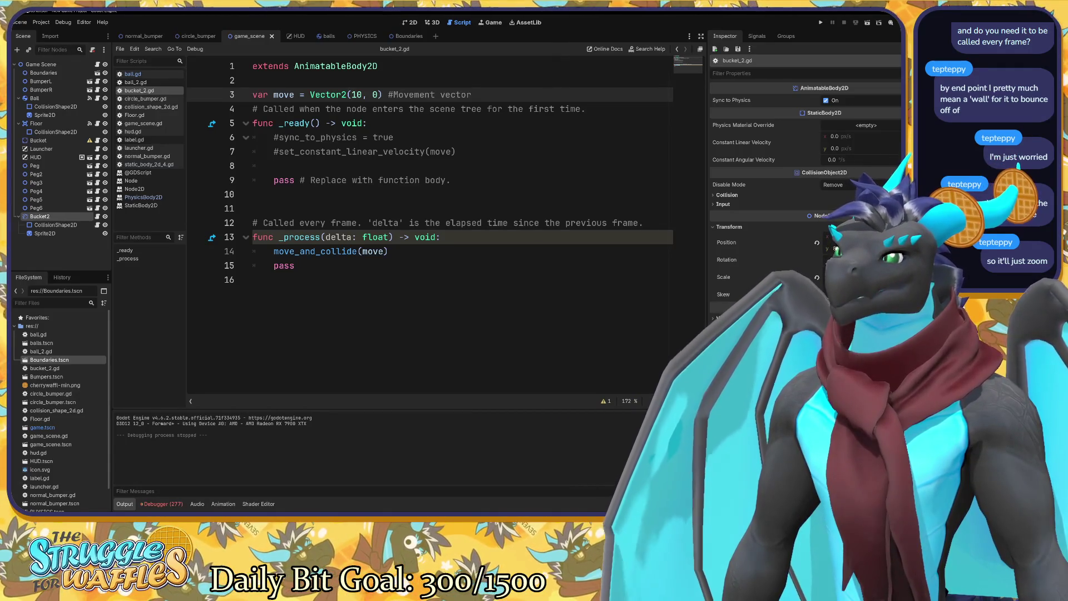
pyautogui.click(356, 251)
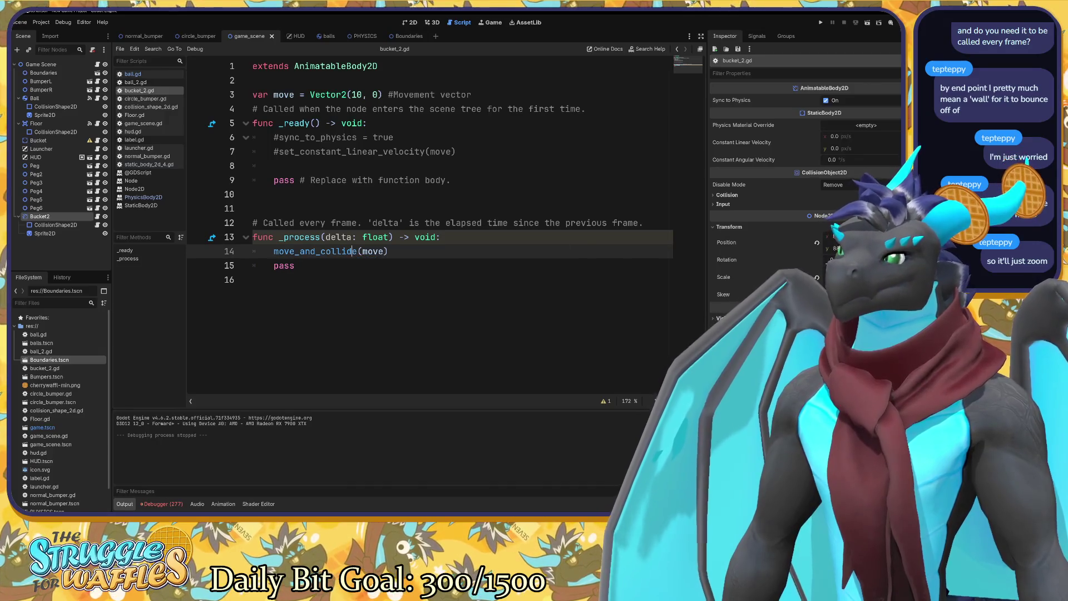
pyautogui.press('F5')
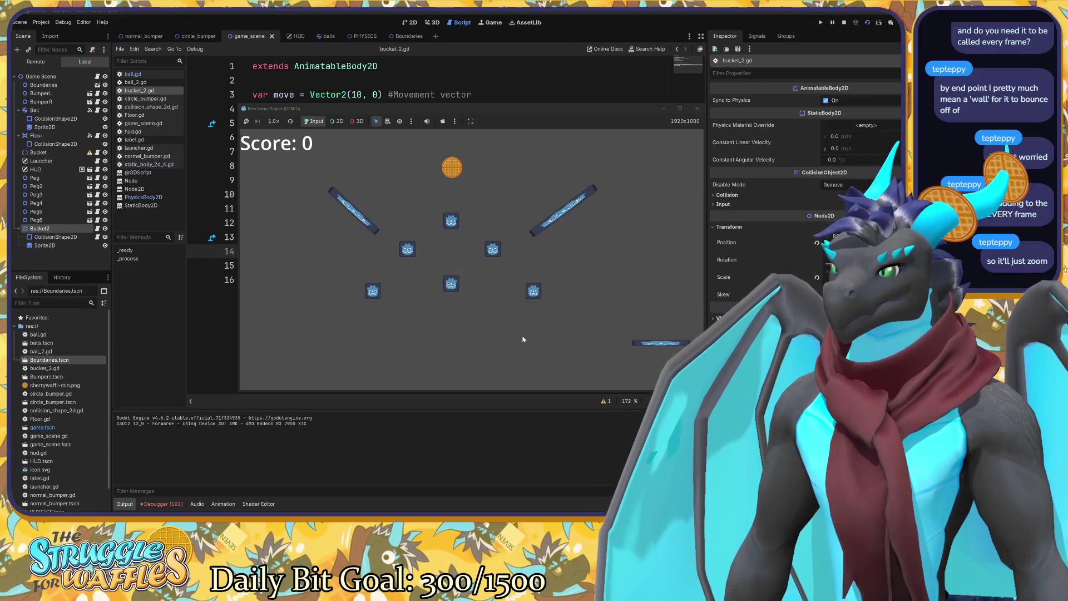
pyautogui.click(693, 108)
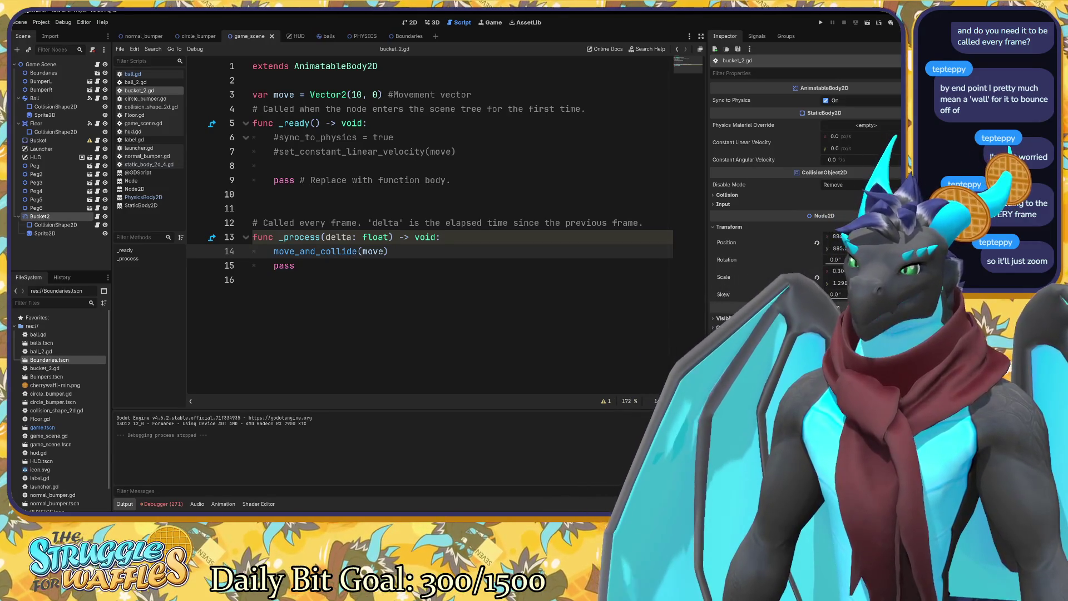
# Open the CharacterBody2D safe_margin help from the move_and_collide tooltip, then return to bucket_2.gd.
pyautogui.click(333, 137)
pyautogui.click(267, 166)
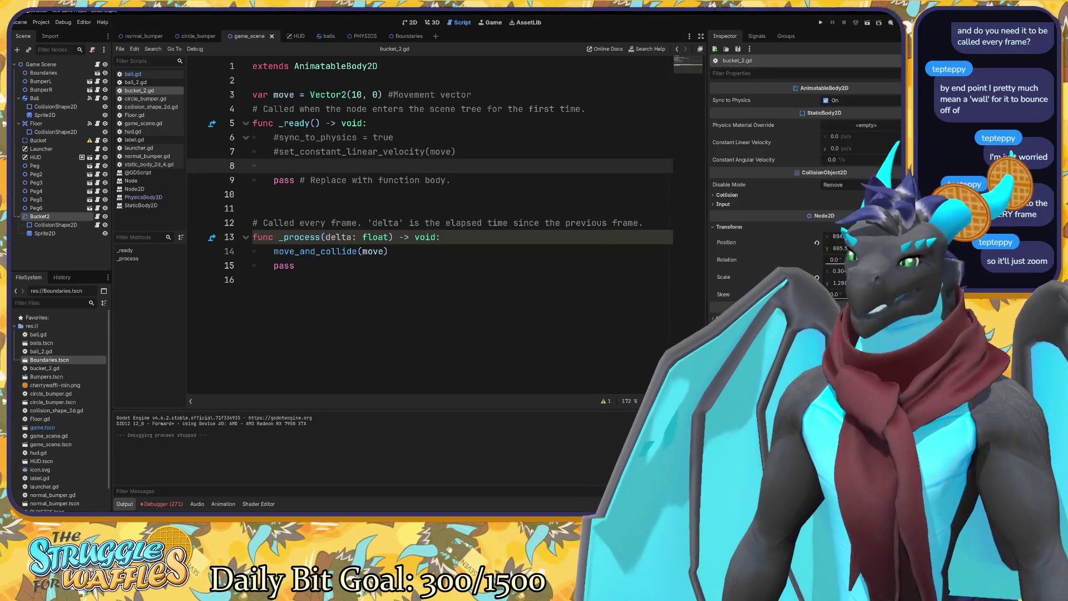
pyautogui.moveTo(306, 124)
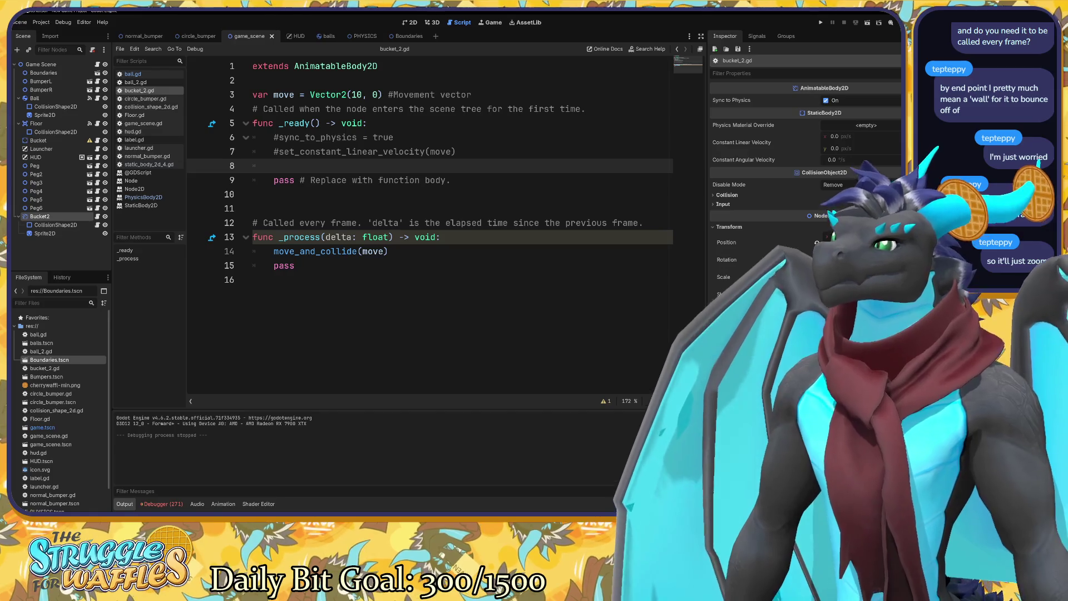
pyautogui.moveTo(334, 252)
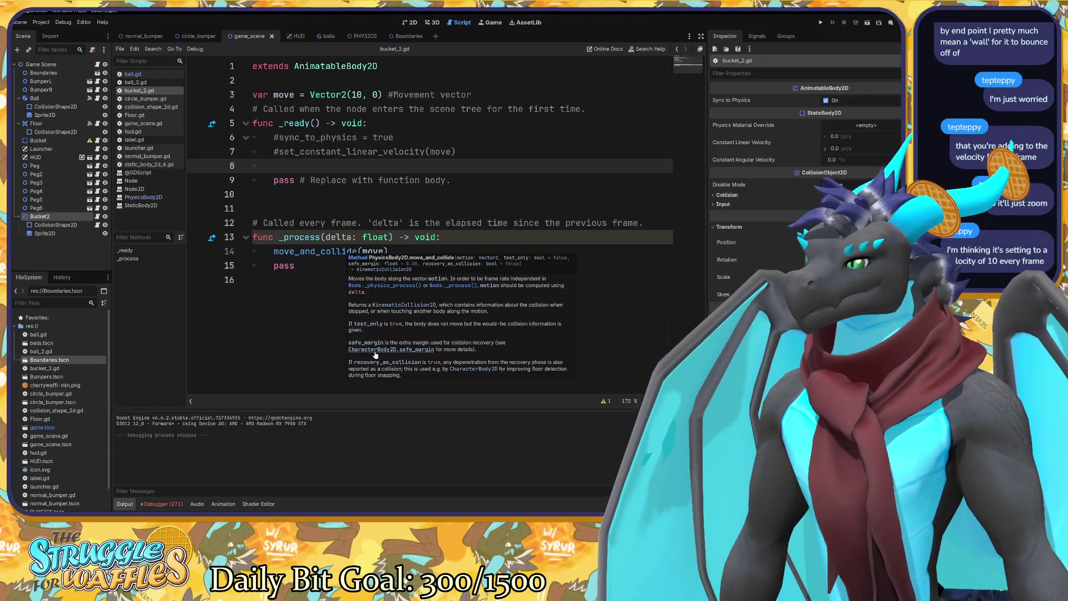
pyautogui.click(376, 350)
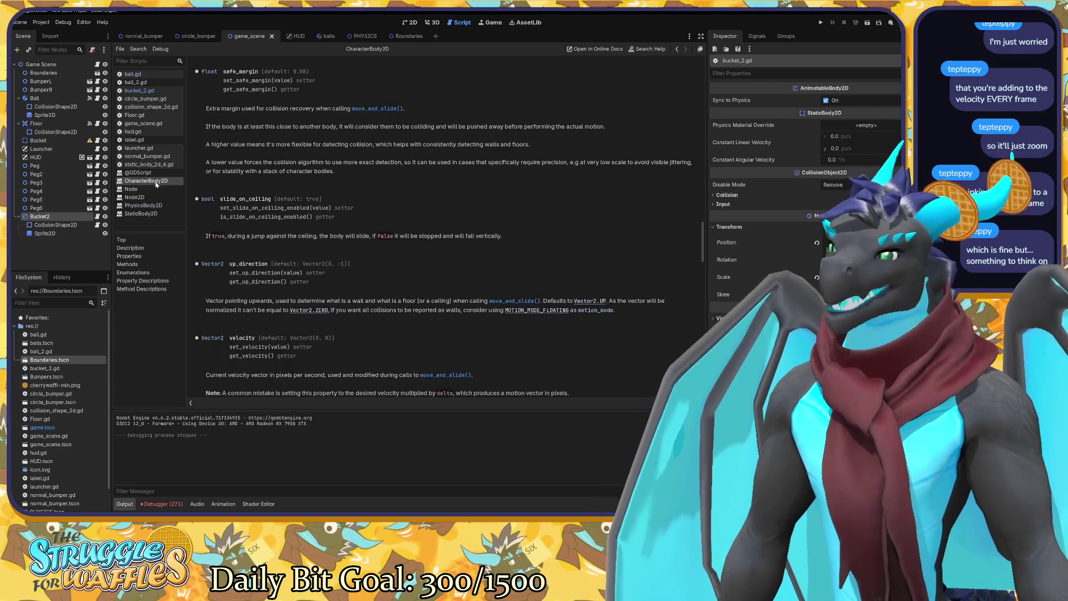
pyautogui.click(141, 92)
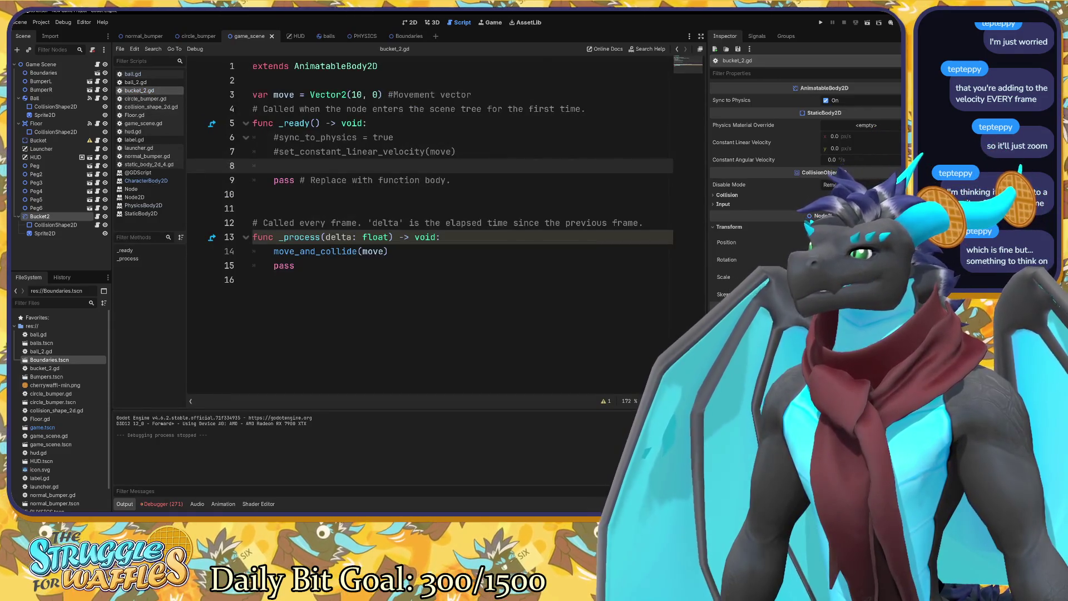
# Change the movement vector on line 3 to Vector2(100, 0).
pyautogui.moveTo(311, 251)
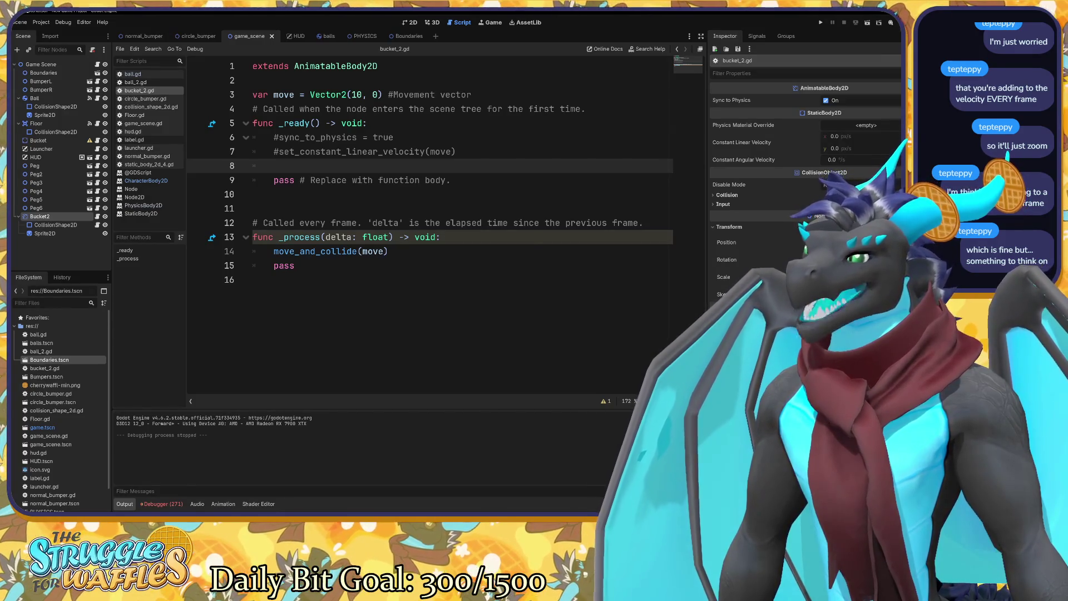
pyautogui.click(362, 95)
pyautogui.write('0')
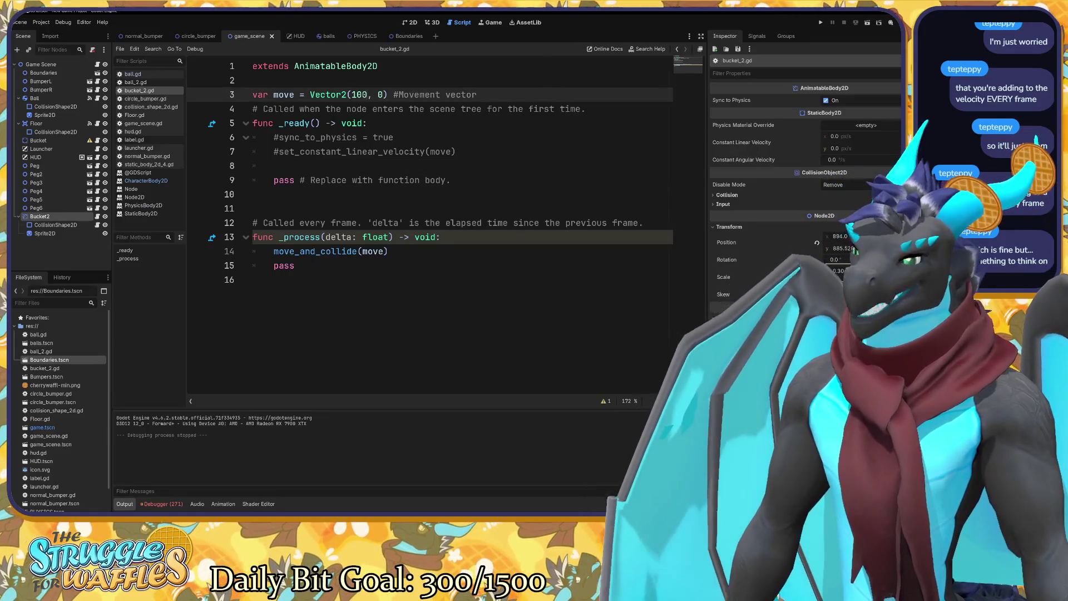
# Move the move_and_collide(move) call from _process into _ready on line 8.
pyautogui.click(440, 237)
pyautogui.moveTo(395, 251); pyautogui.dragTo(274, 251)
pyautogui.press('BackSpace')
pyautogui.click(309, 166)
pyautogui.hotkey('ctrl', 'v')
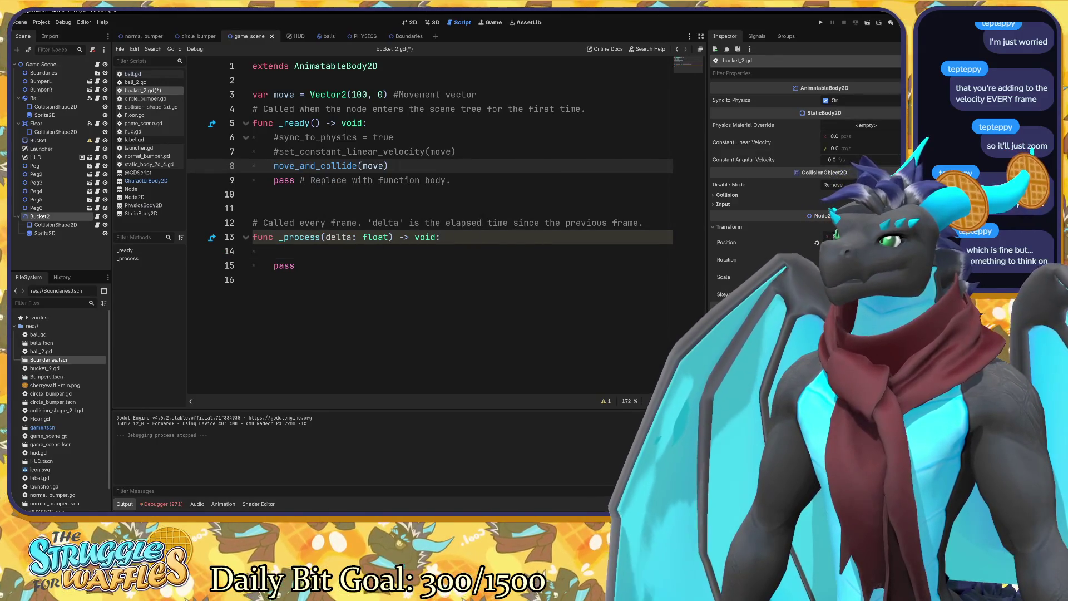
# Save bucket_2.gd and test-run the game.
pyautogui.click(356, 95)
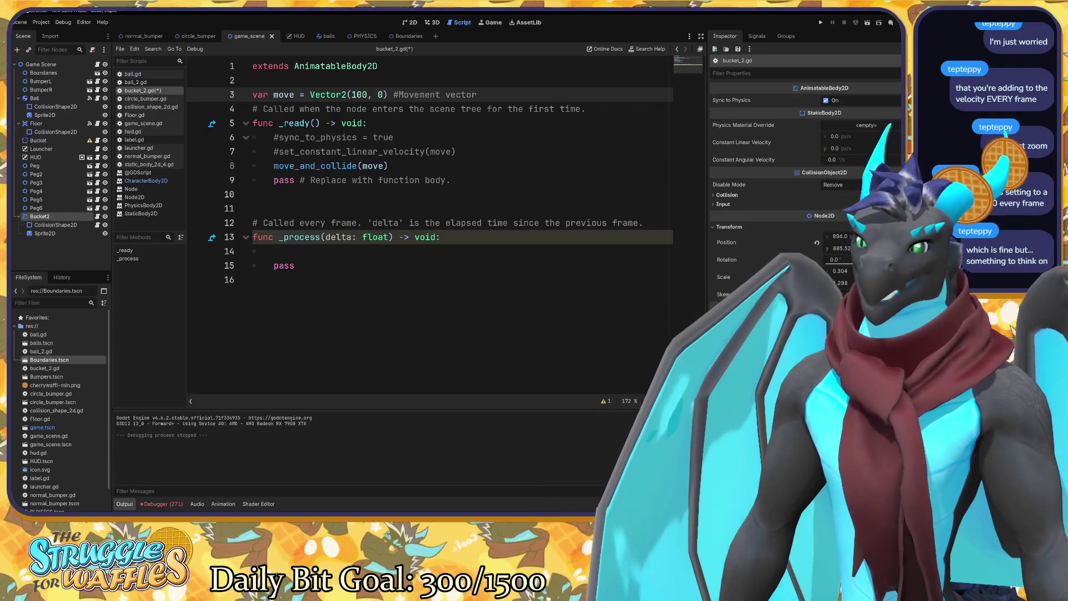
pyautogui.hotkey('ctrl', 's')
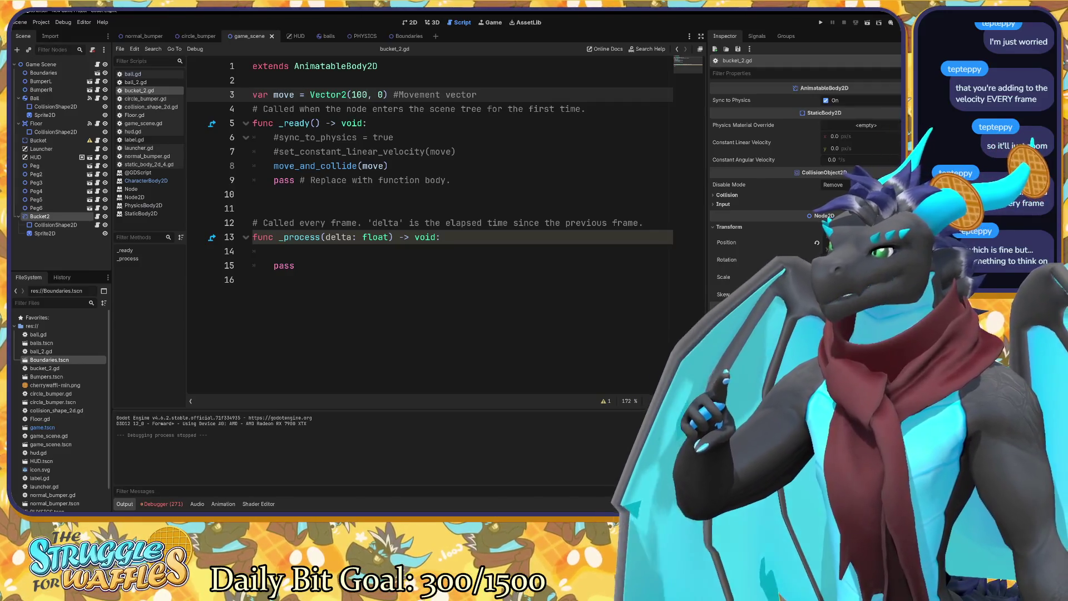
pyautogui.press('F5')
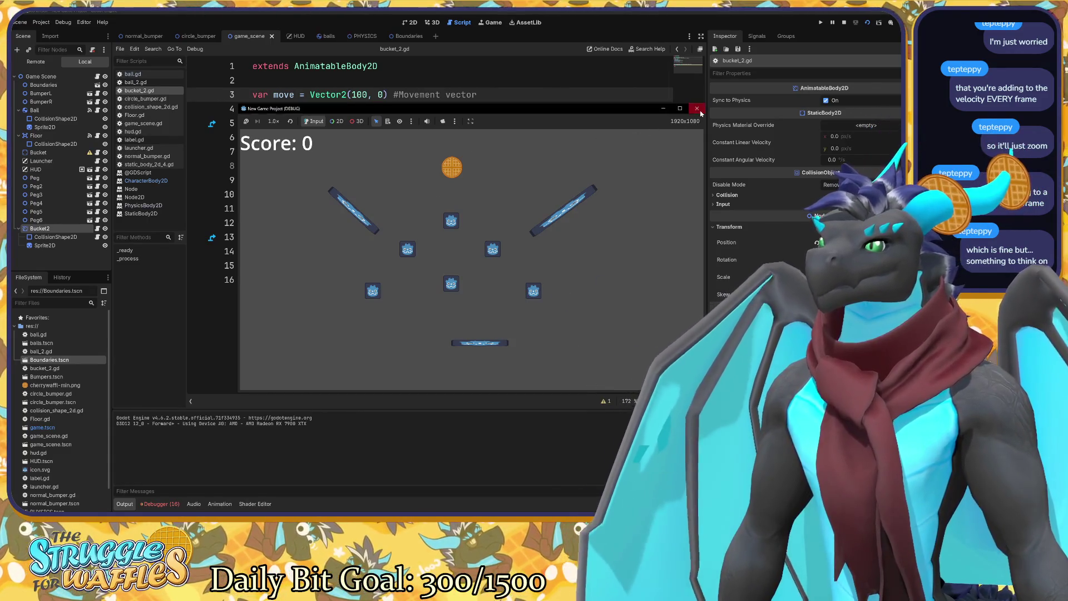
pyautogui.click(697, 108)
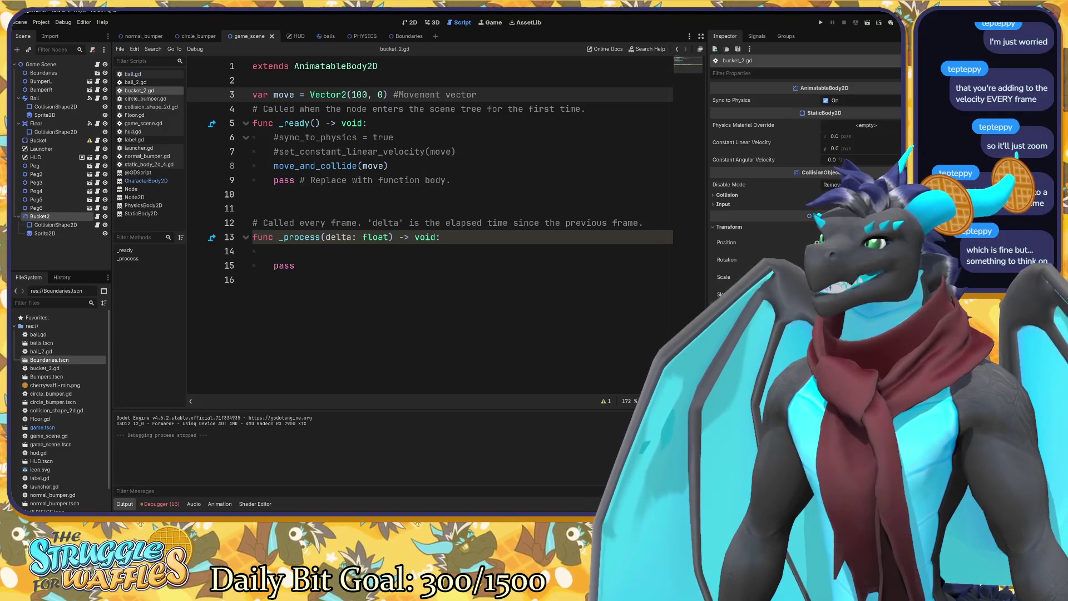
pyautogui.click(447, 151)
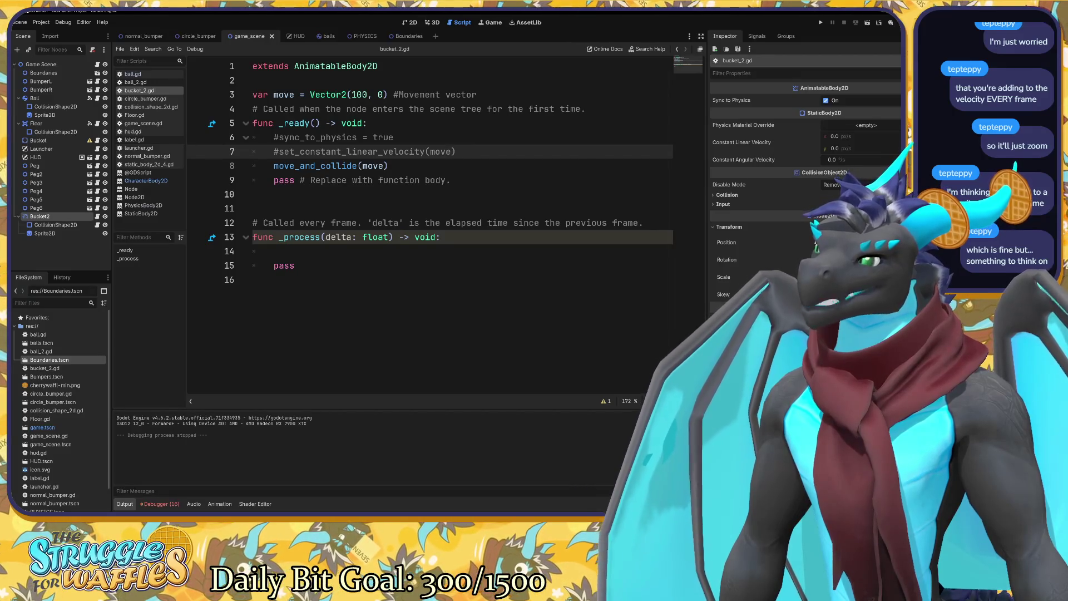
# Move the move_and_collide(move) call from _ready back into _process on line 14.
pyautogui.moveTo(328, 165)
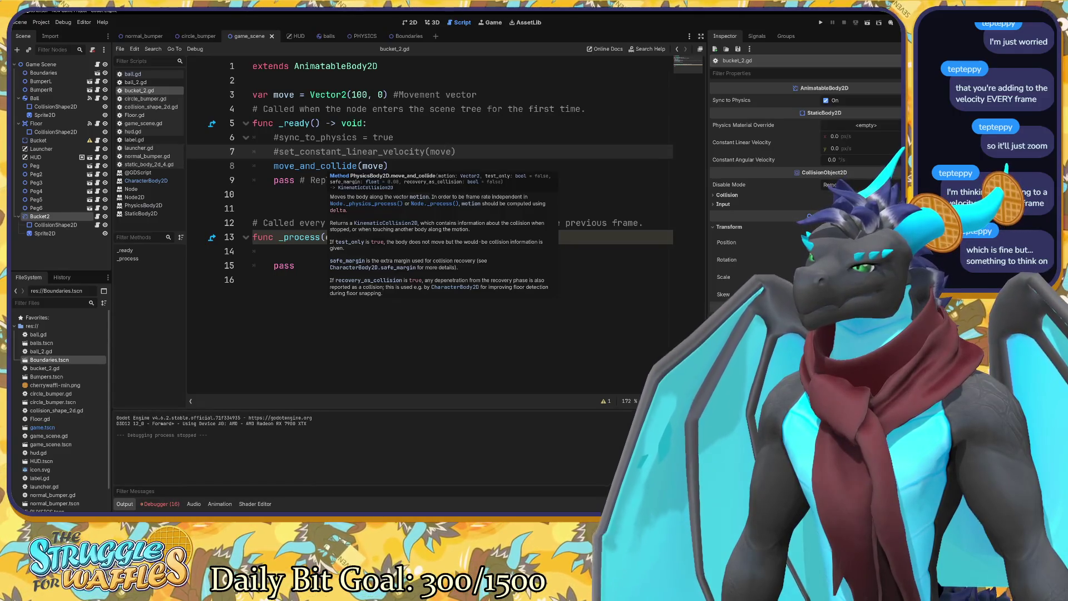
pyautogui.moveTo(393, 166); pyautogui.dragTo(274, 165)
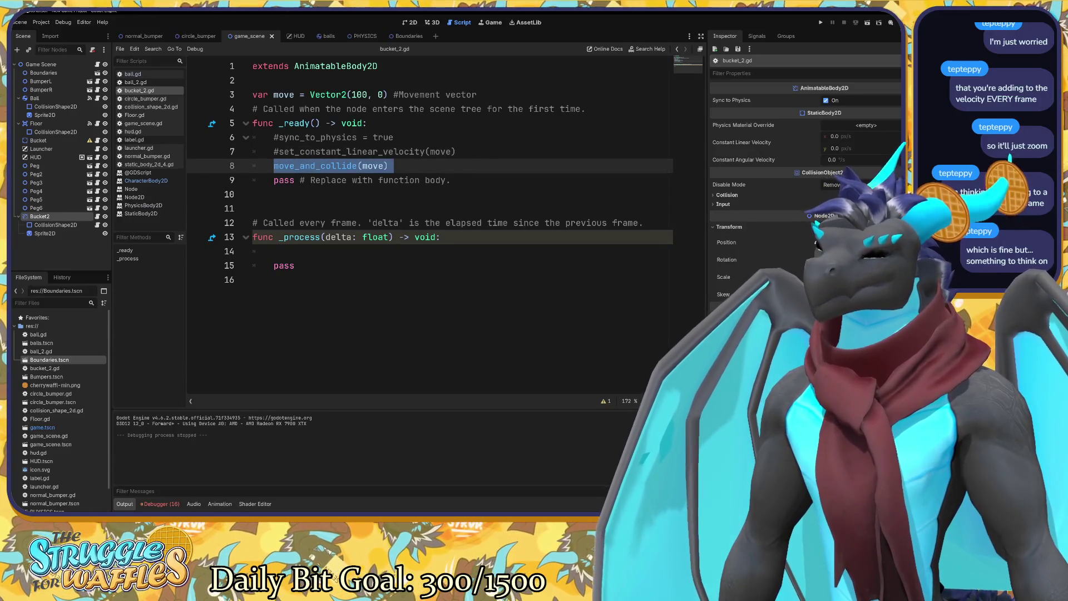
pyautogui.hotkey('ctrl', 'x')
pyautogui.click(274, 251)
pyautogui.hotkey('ctrl', 'v')
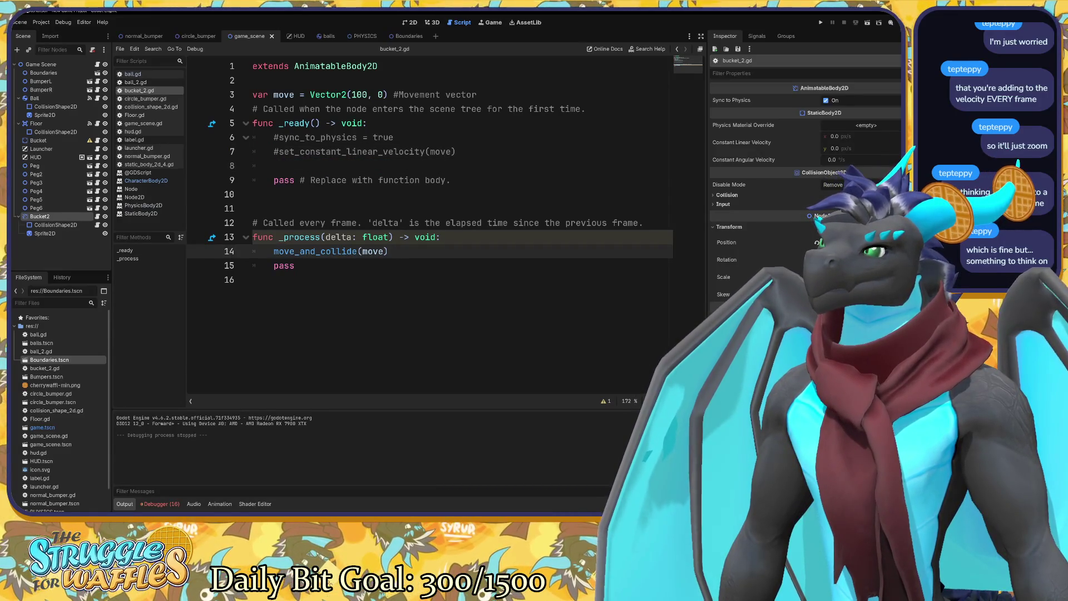
# Reset the vector to Vector2(10, 0), save, and start a #moves comment on line 14.
pyautogui.click(478, 94)
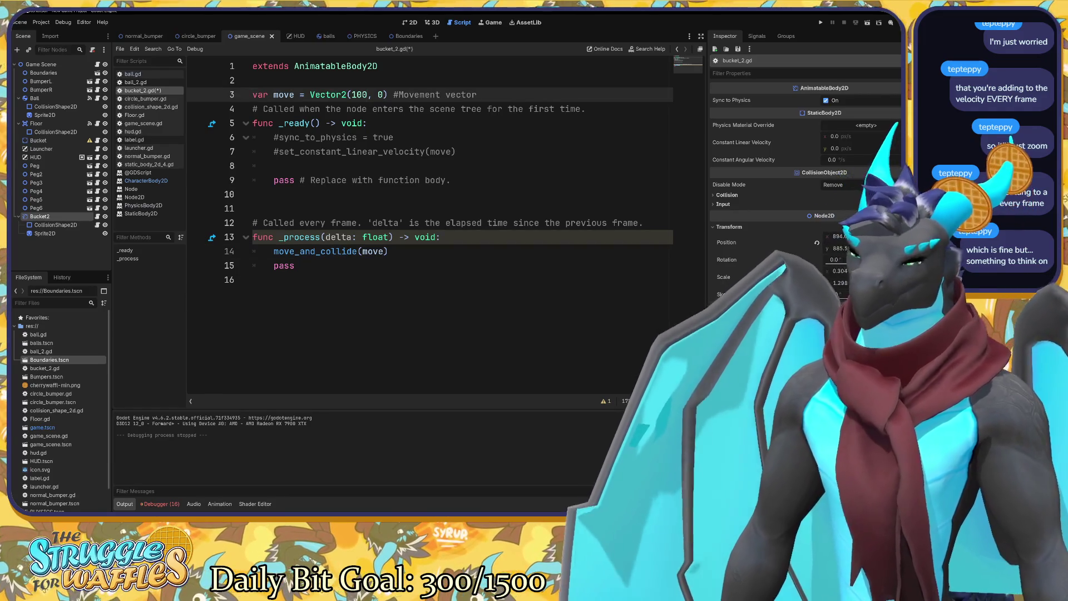
pyautogui.click(369, 95)
pyautogui.press('BackSpace')
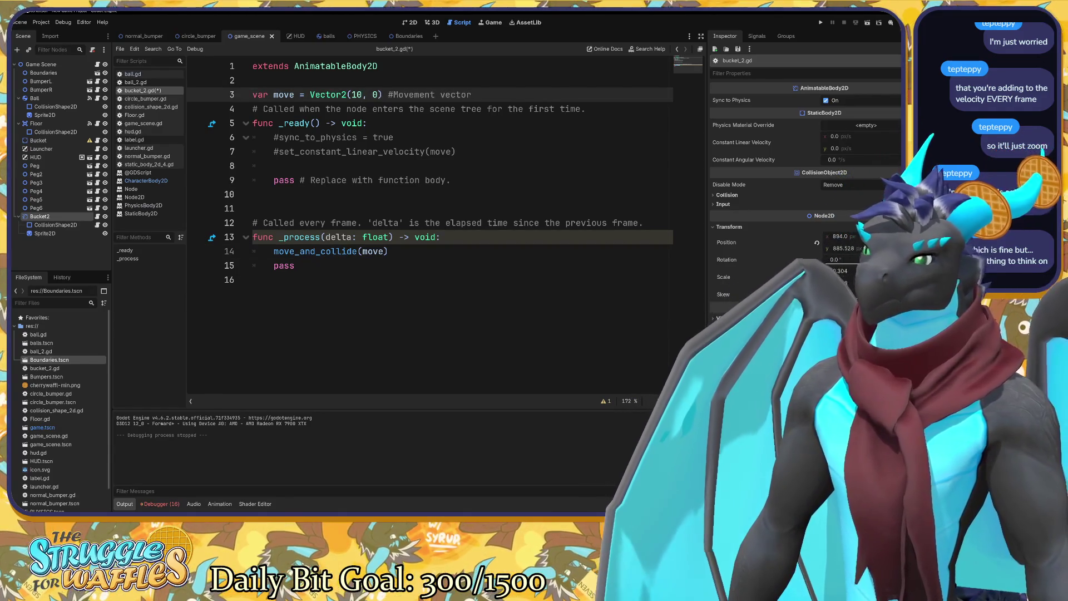
pyautogui.hotkey('ctrl', 's')
pyautogui.click(393, 251)
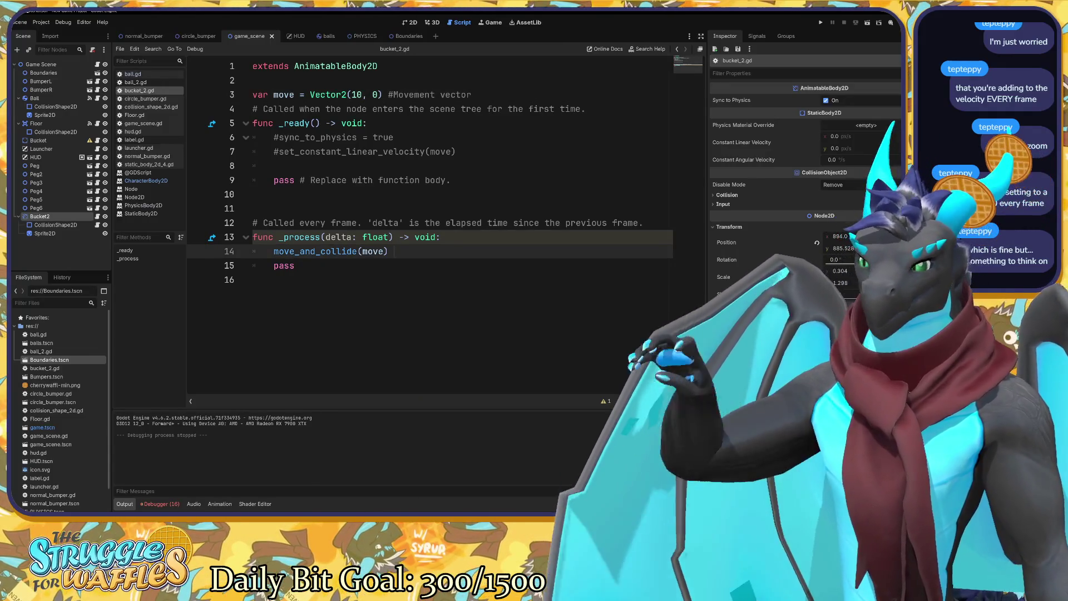
pyautogui.write('#')
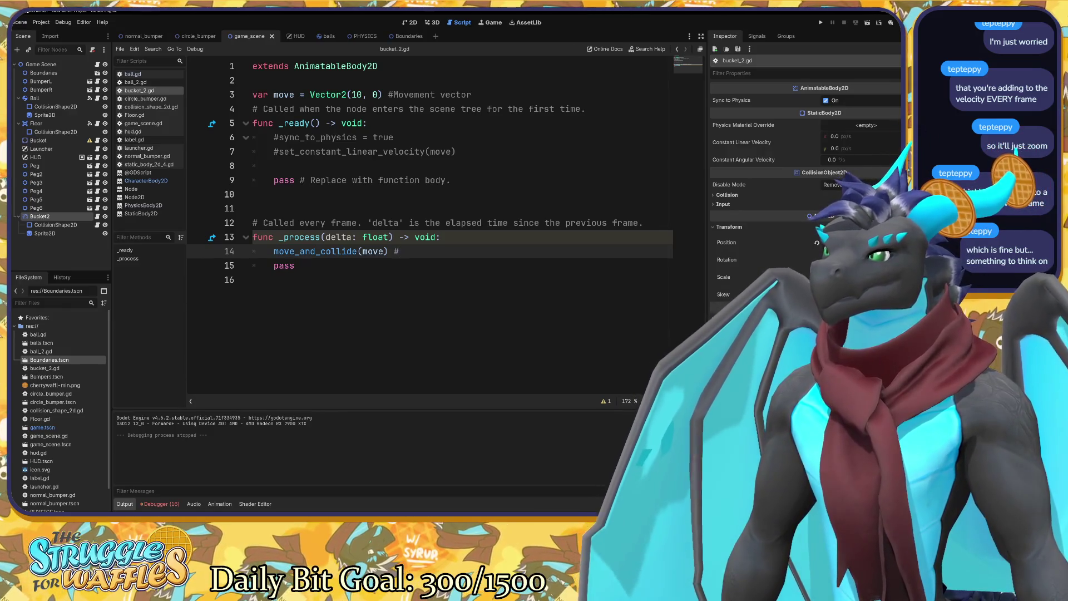
pyautogui.write('moves')
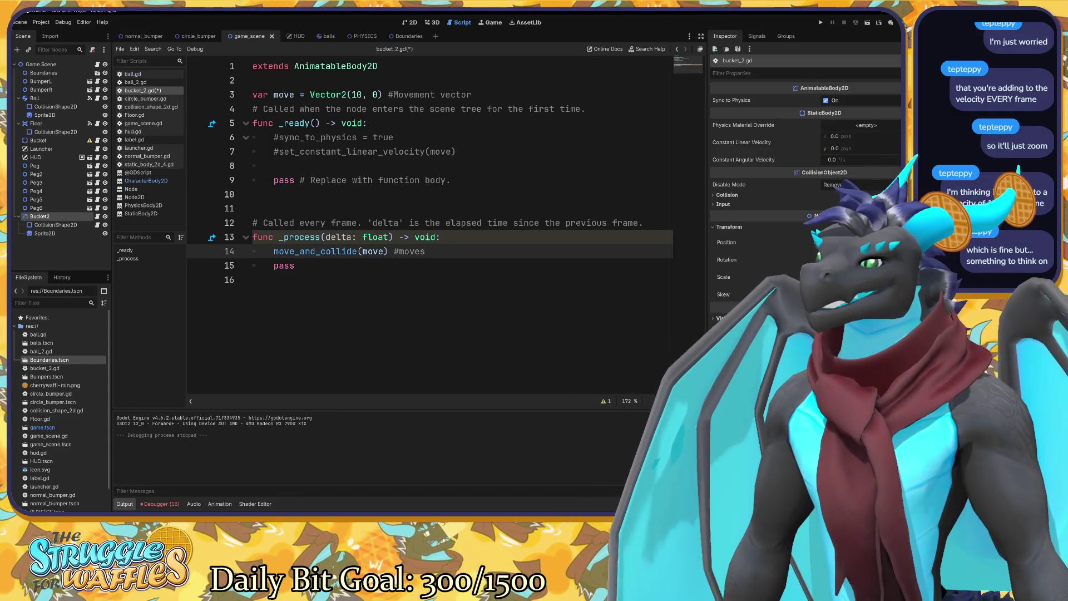
# Show the Signals panel and select left_wall in the Boundaries scene.
pyautogui.click(755, 37)
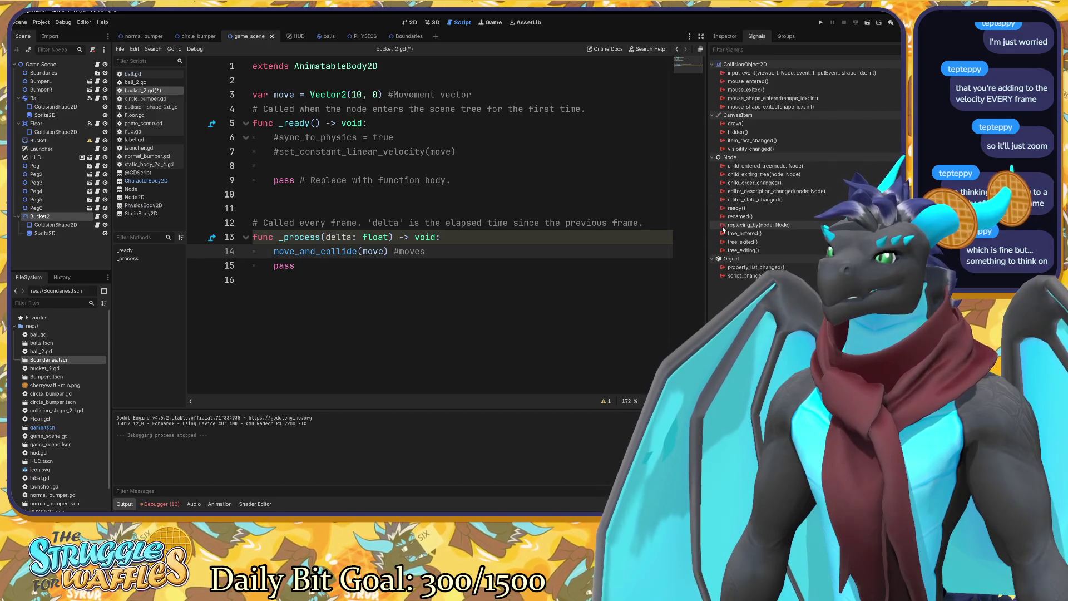
pyautogui.moveTo(722, 235)
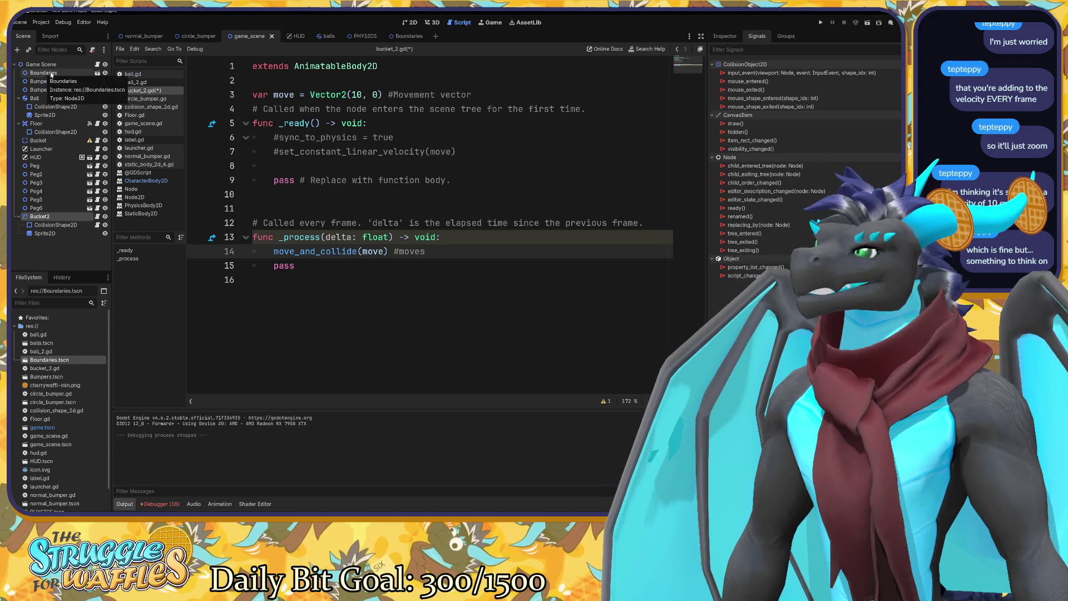
pyautogui.click(398, 36)
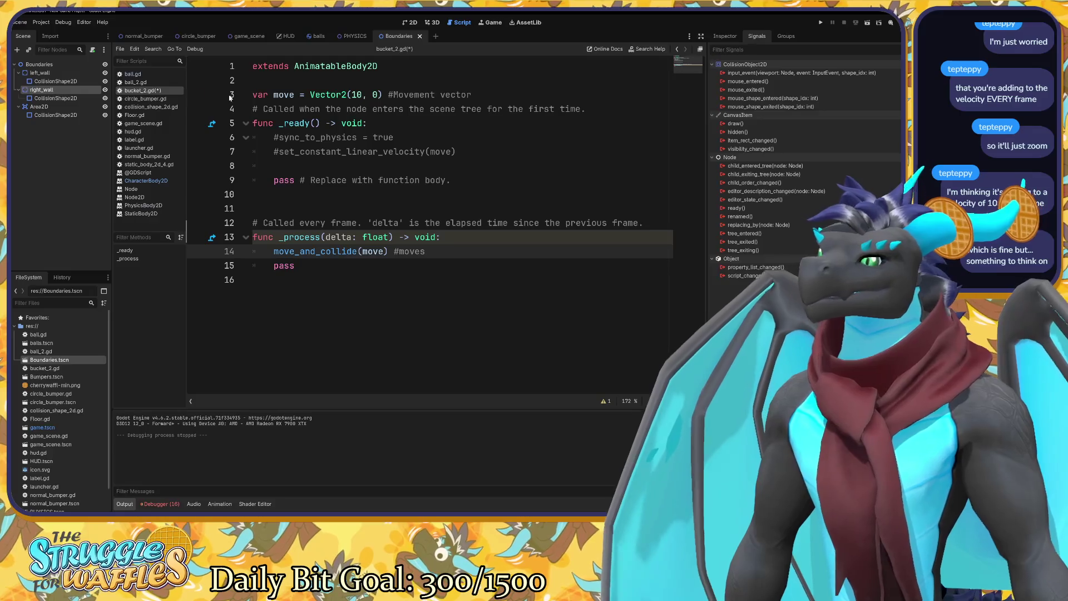
pyautogui.click(40, 72)
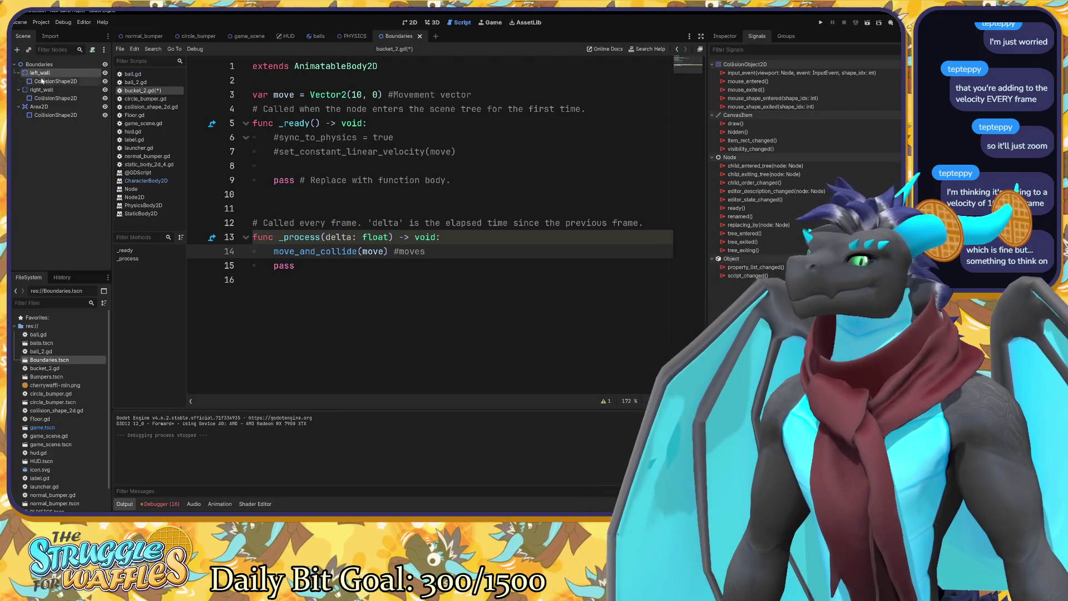
# Inspect the Area2D and its CollisionShape2D signals, then return to game_scene.
pyautogui.click(55, 115)
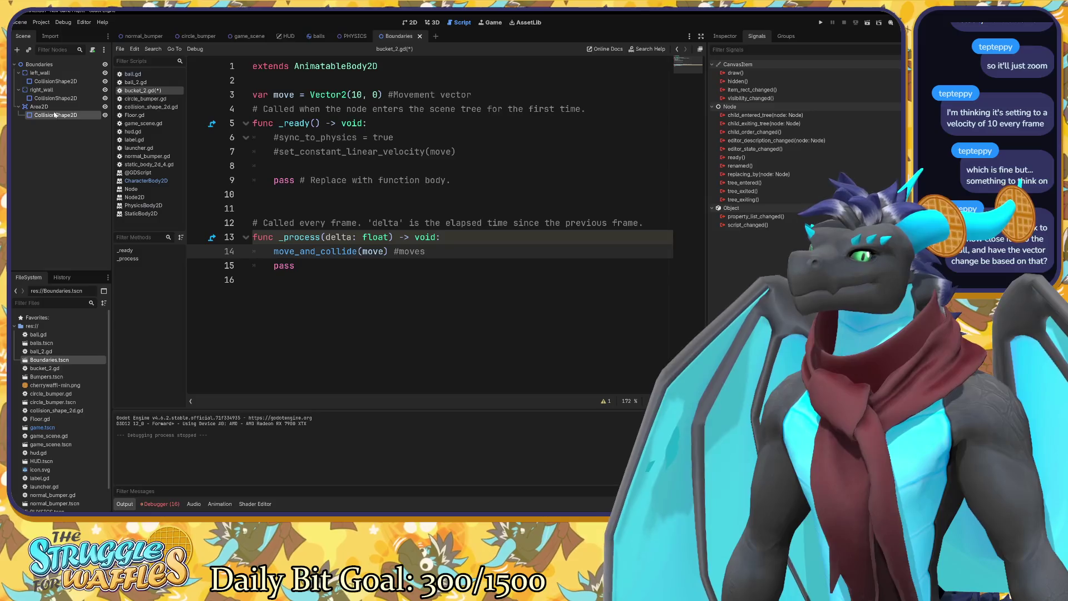
pyautogui.click(56, 114)
pyautogui.press('Escape')
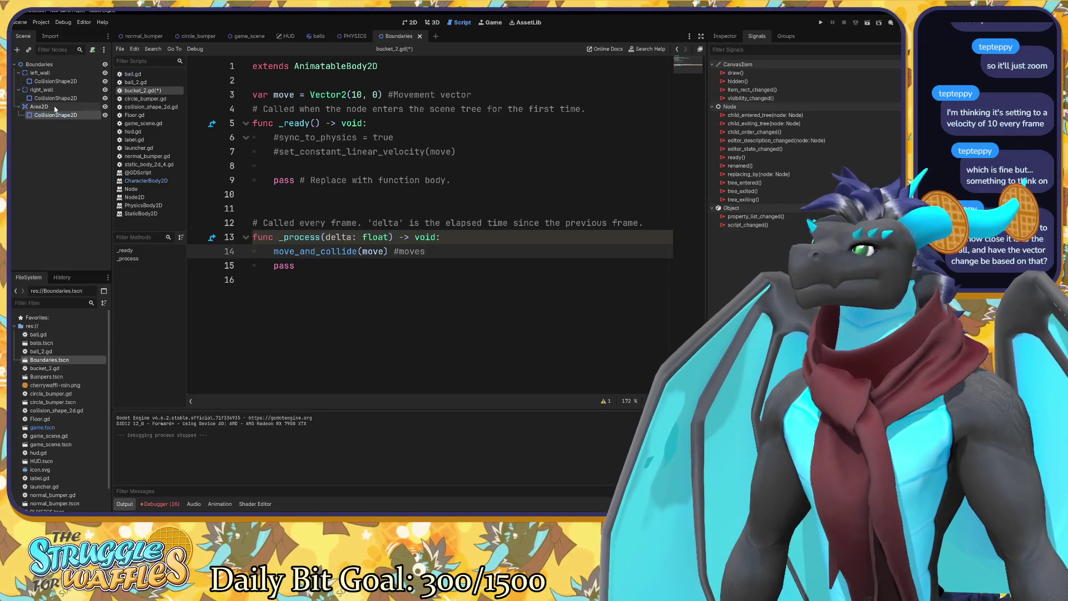
pyautogui.click(55, 107)
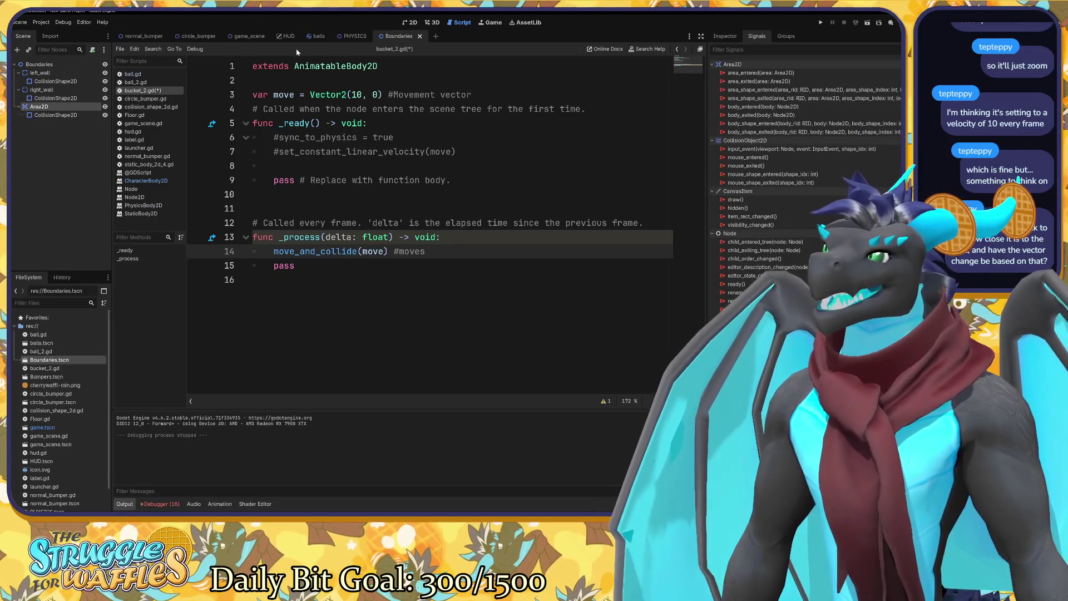
pyautogui.click(248, 37)
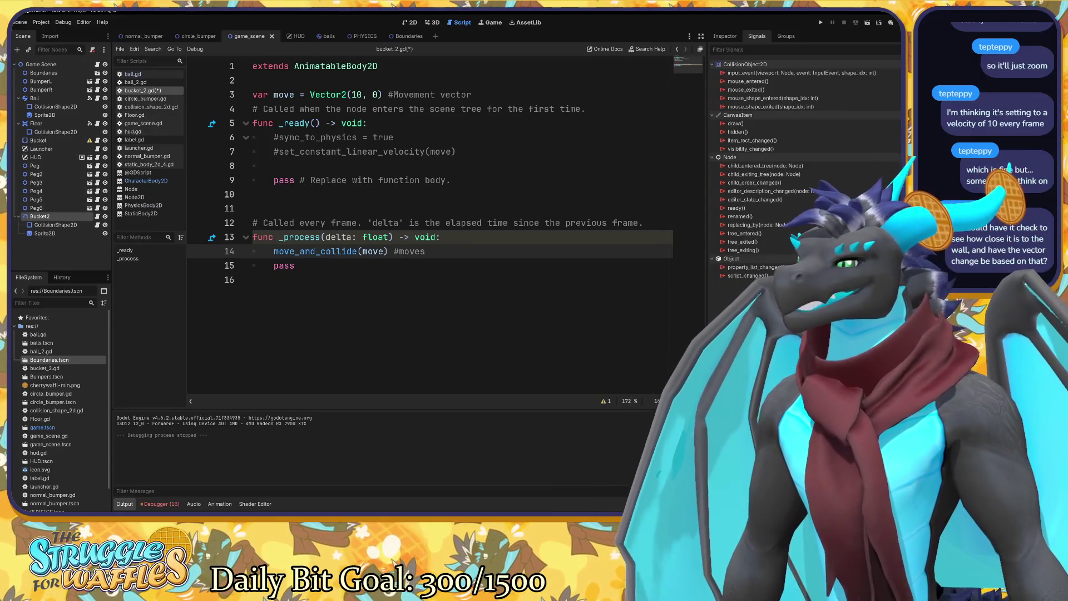
# Open the CharacterBody2D documentation from the move_and_collide tooltip and scroll through it.
pyautogui.click(294, 265)
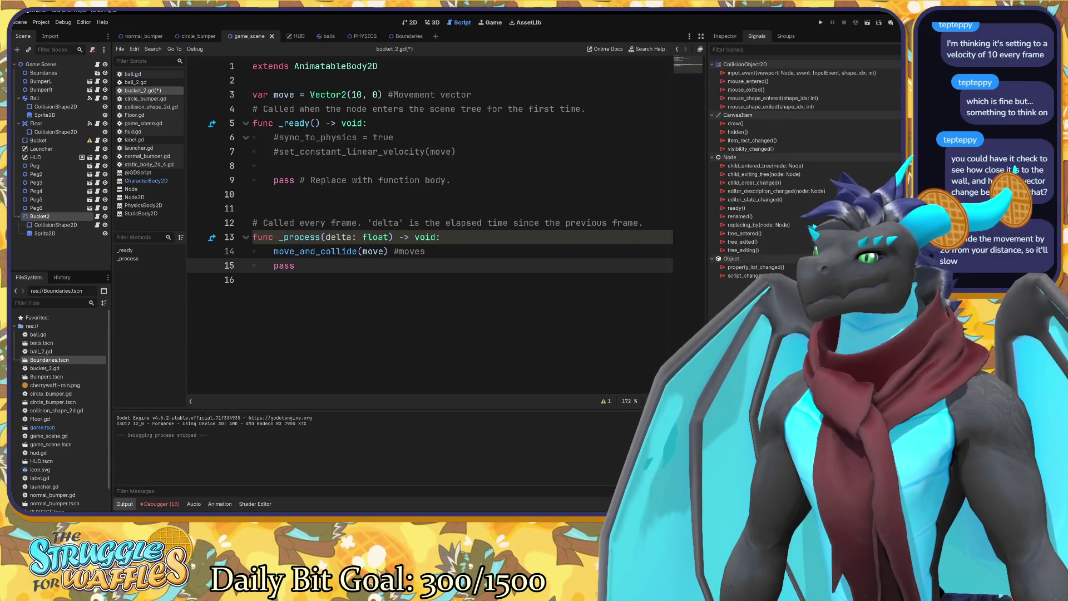
pyautogui.moveTo(329, 251)
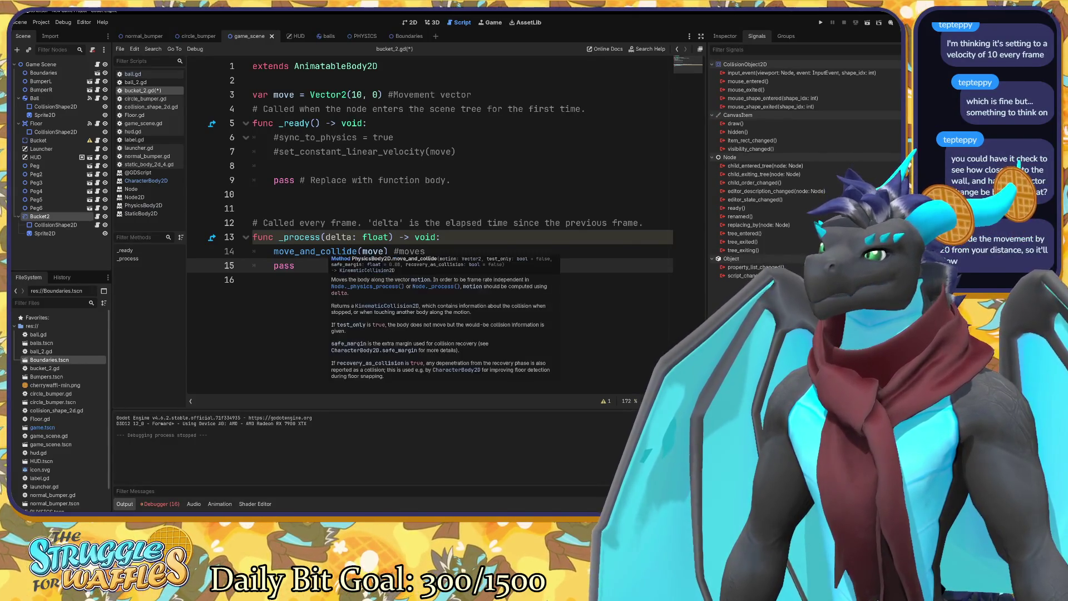
pyautogui.click(367, 349)
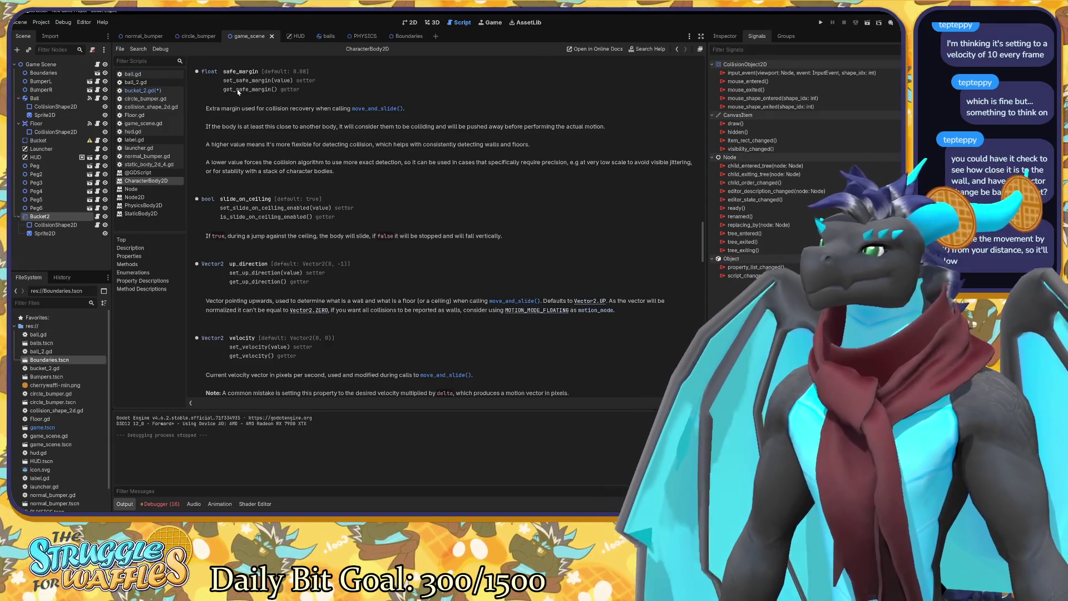
pyautogui.scroll(3, 244, 108)
pyautogui.scroll(3, 278, 156)
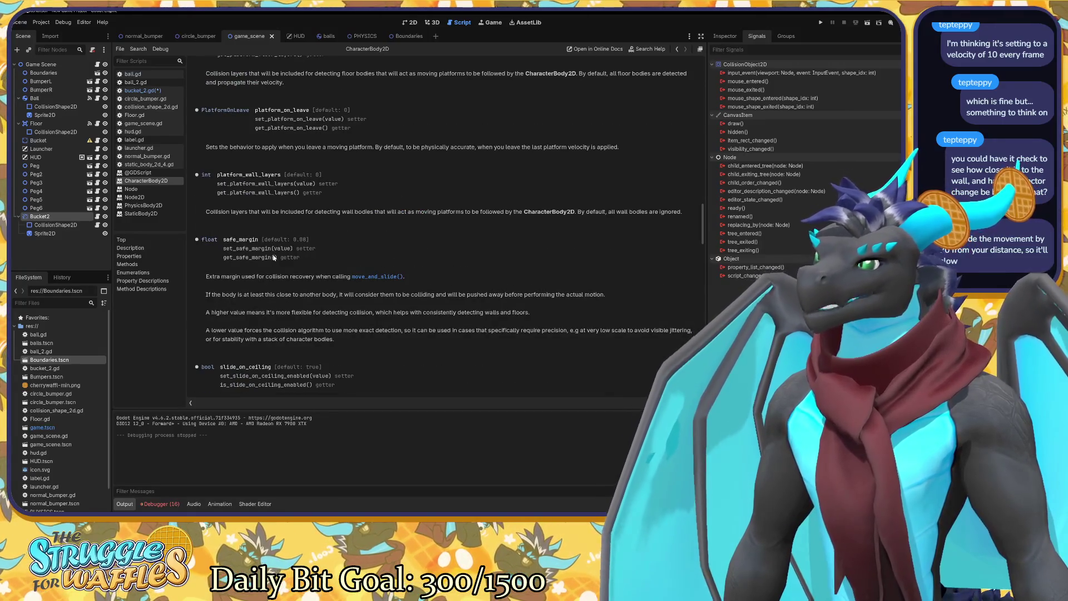
pyautogui.scroll(1, 327, 228)
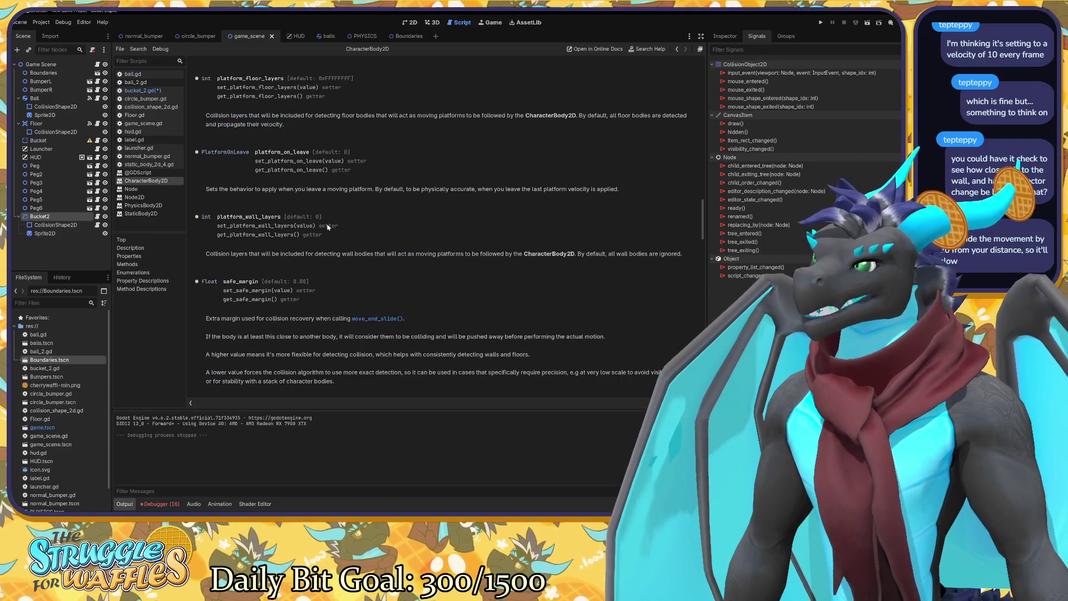
pyautogui.scroll(4, 328, 227)
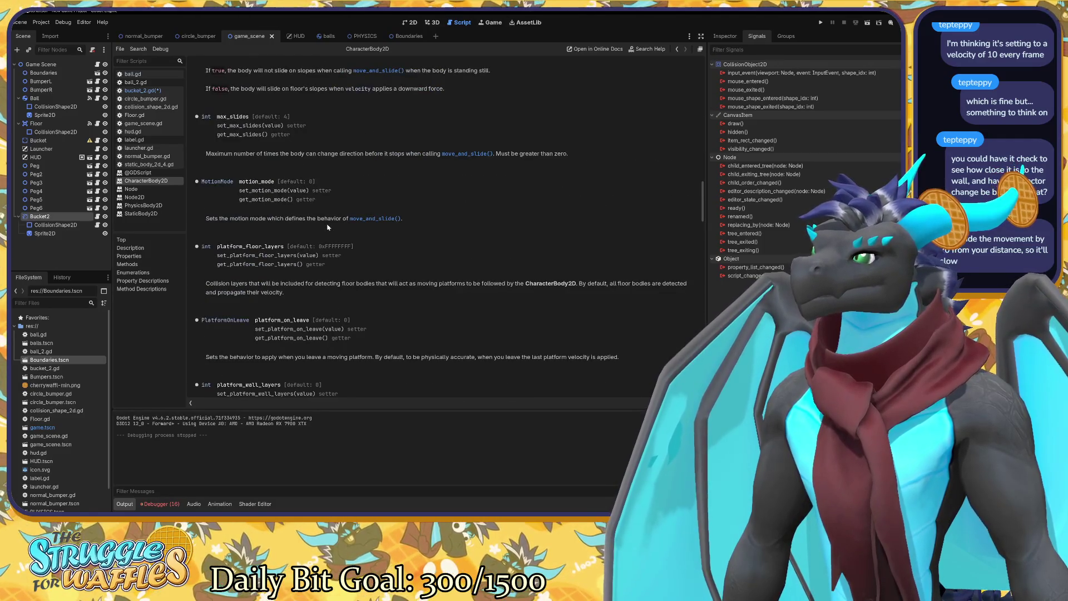
pyautogui.scroll(1, 327, 227)
pyautogui.scroll(-3, 328, 227)
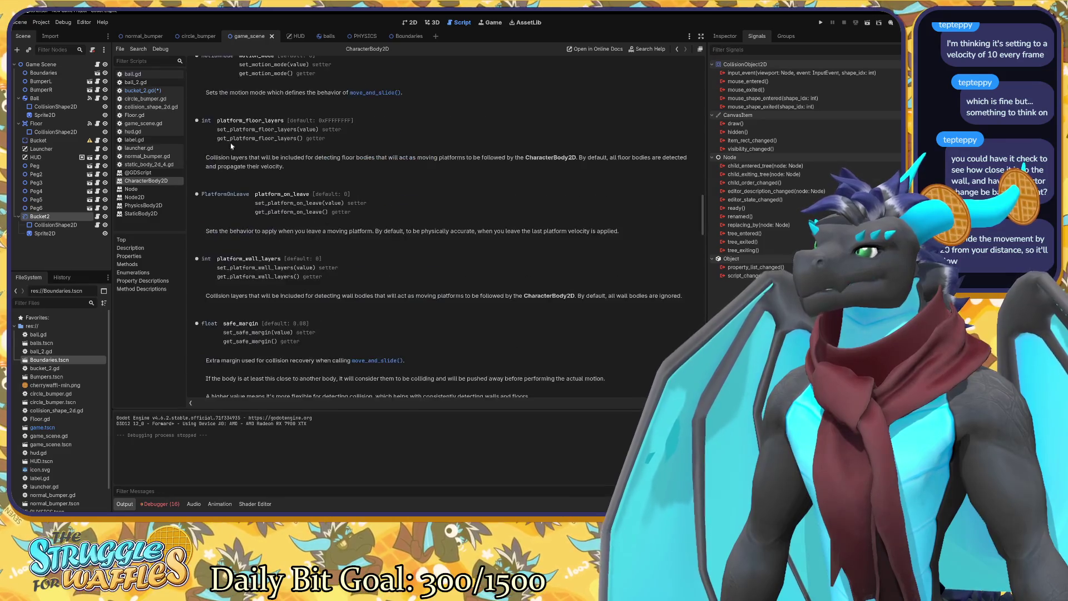
# Return to bucket_2.gd and save it with the #moves comment.
pyautogui.click(140, 90)
pyautogui.click(321, 250)
pyautogui.hotkey('ctrl', 's')
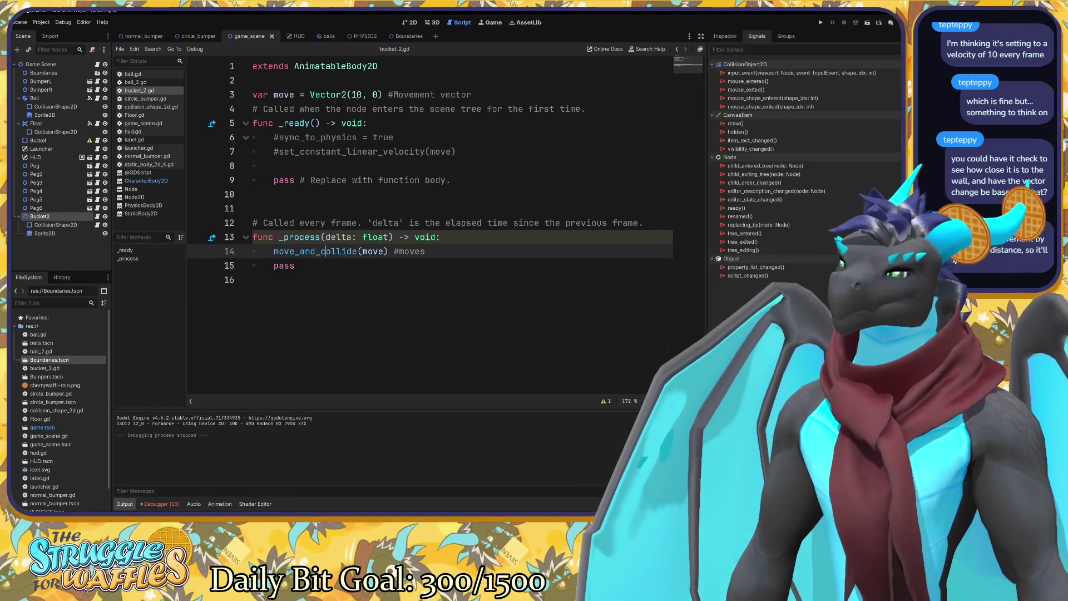
# Insert a blank line above pass in _process, typing and erasing 'distance'.
pyautogui.click(295, 266)
pyautogui.press('Home')
pyautogui.press('Return')
pyautogui.press('Up')
pyautogui.write('distance')
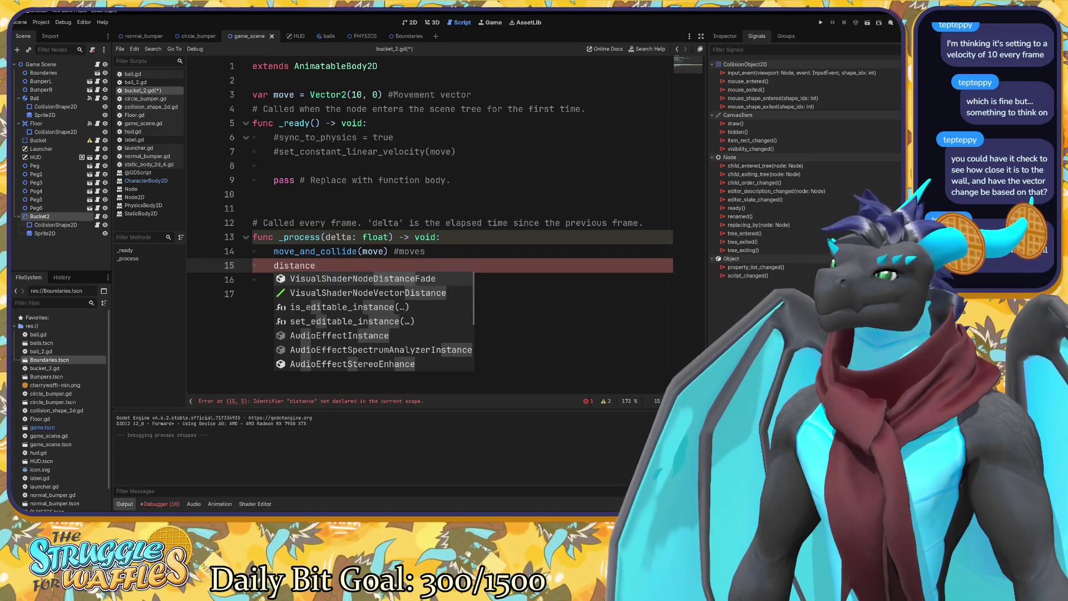
pyautogui.press('BackSpace')
pyautogui.press('BackSpace')
pyautogui.press('BackSpace')
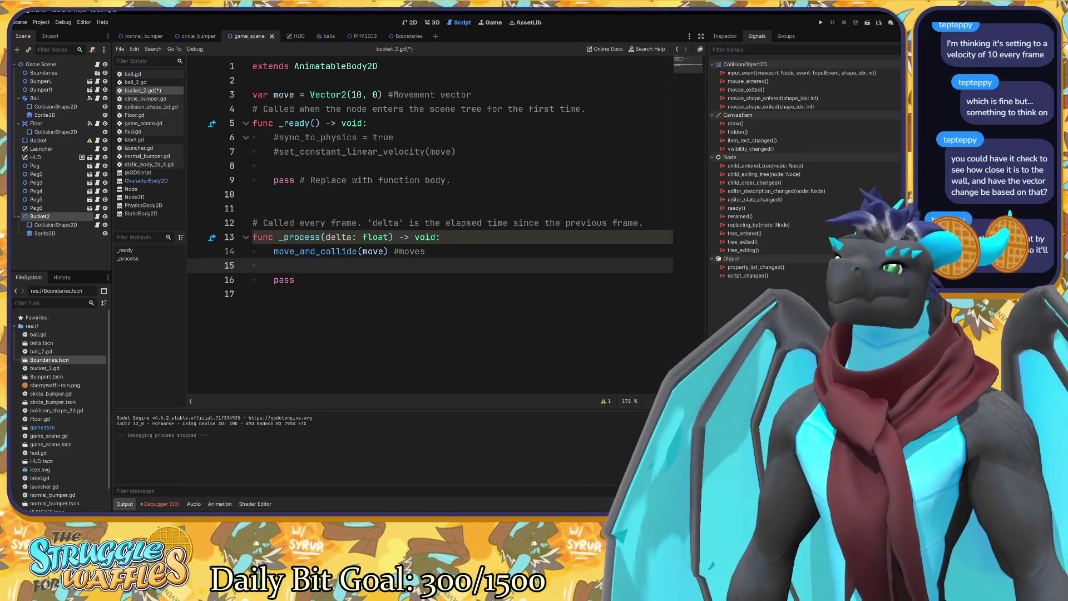
# Show Bucket2 in the Inspector and expand its Collision layer and mask settings.
pyautogui.click(723, 37)
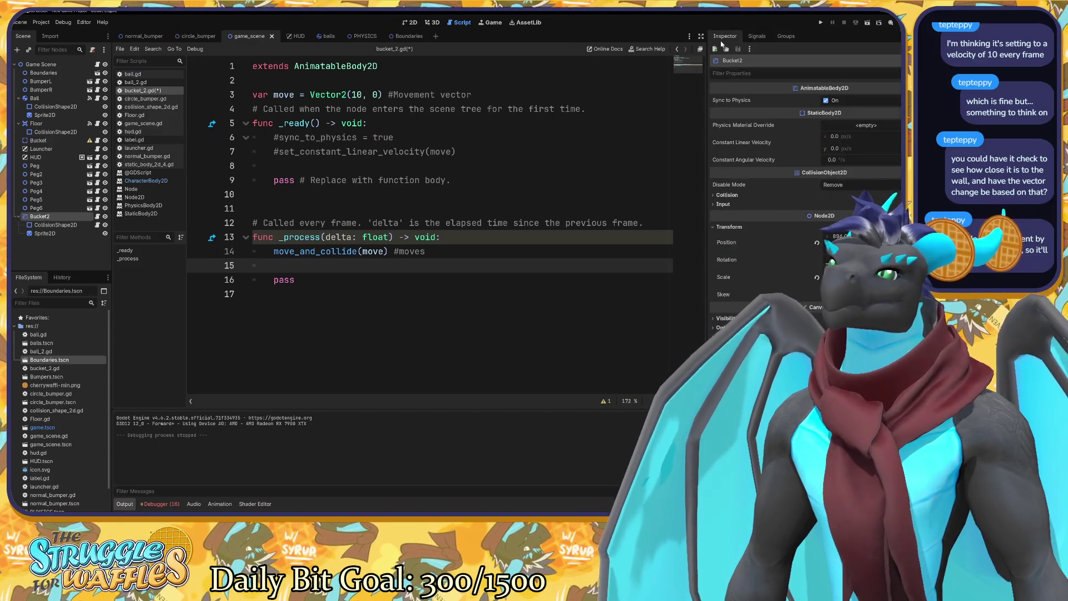
pyautogui.click(725, 195)
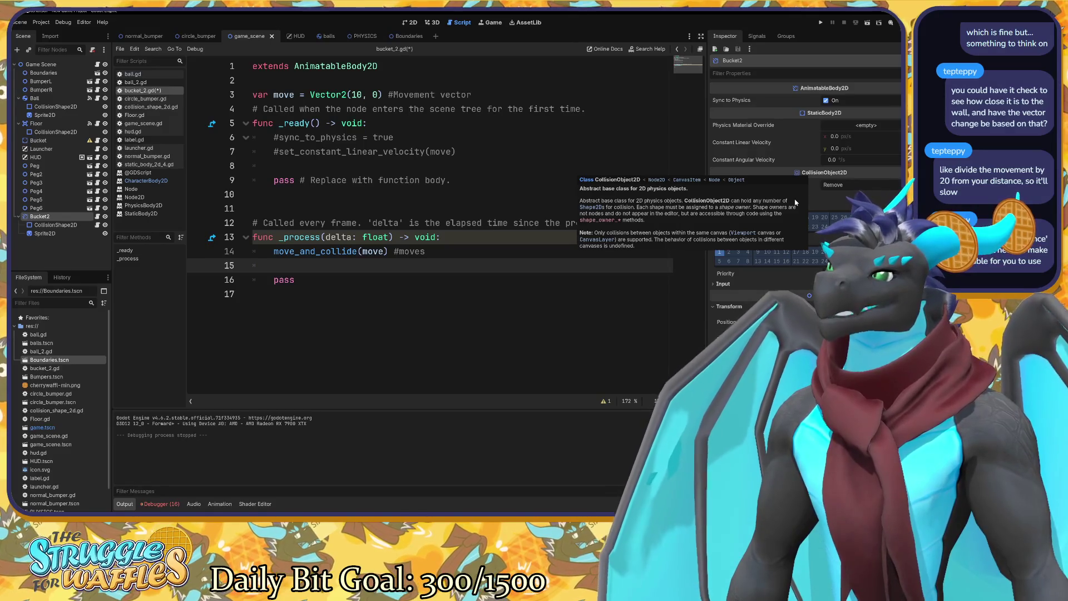
pyautogui.click(472, 94)
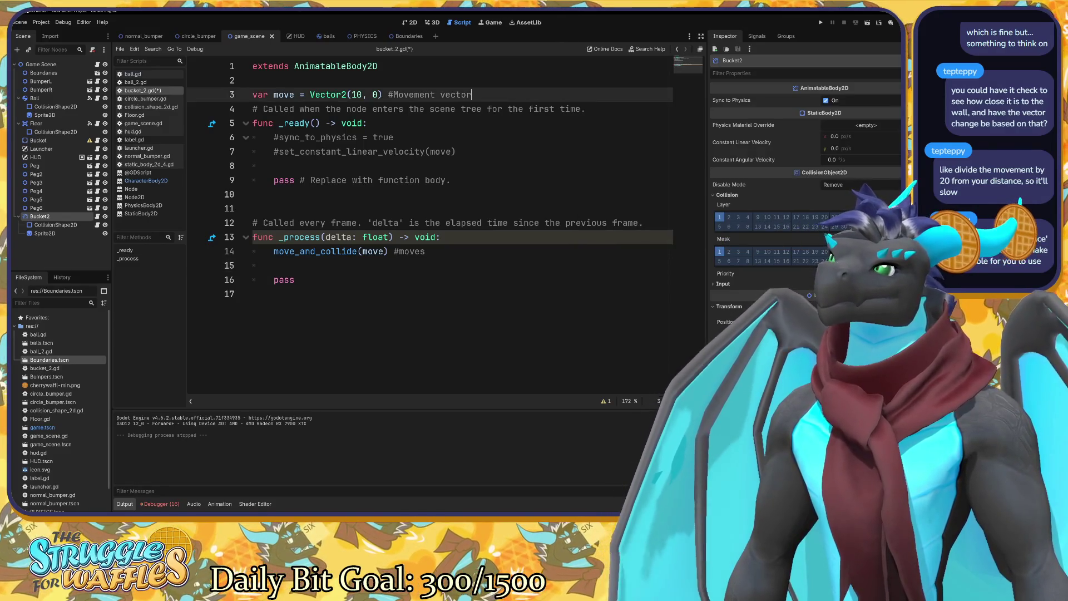
# Add an unfinished 'var distance =' declaration on new line 4.
pyautogui.press('Return')
pyautogui.write('var ')
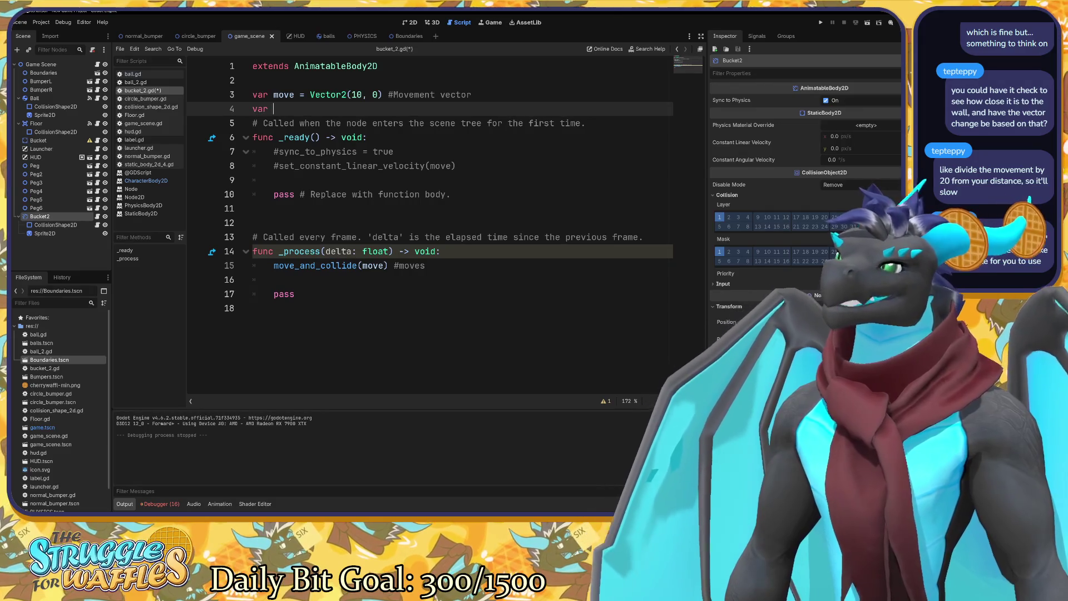
pyautogui.write('distance =')
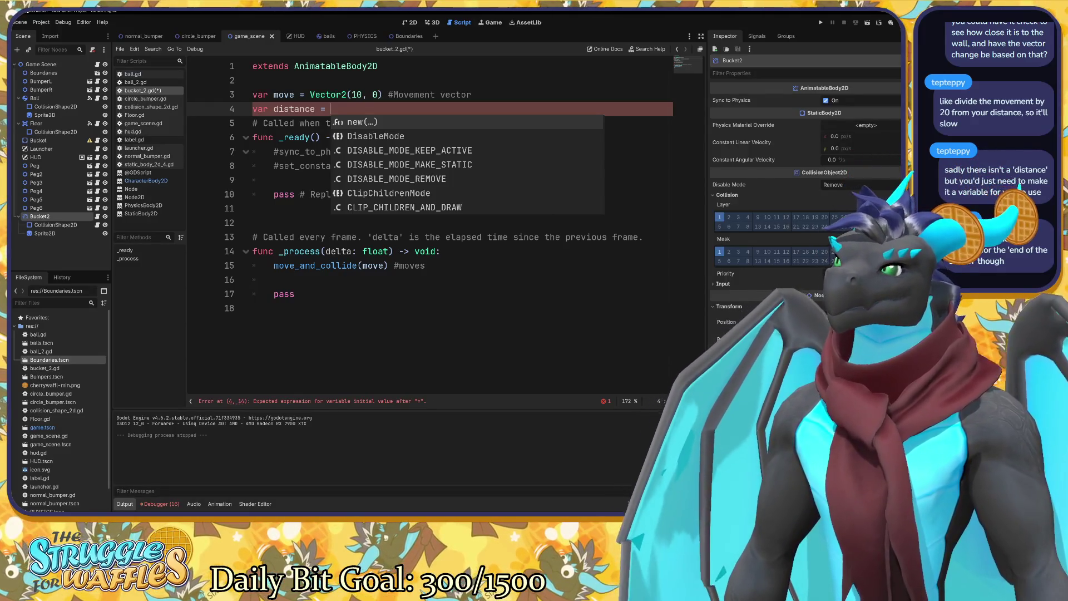
pyautogui.write('view')
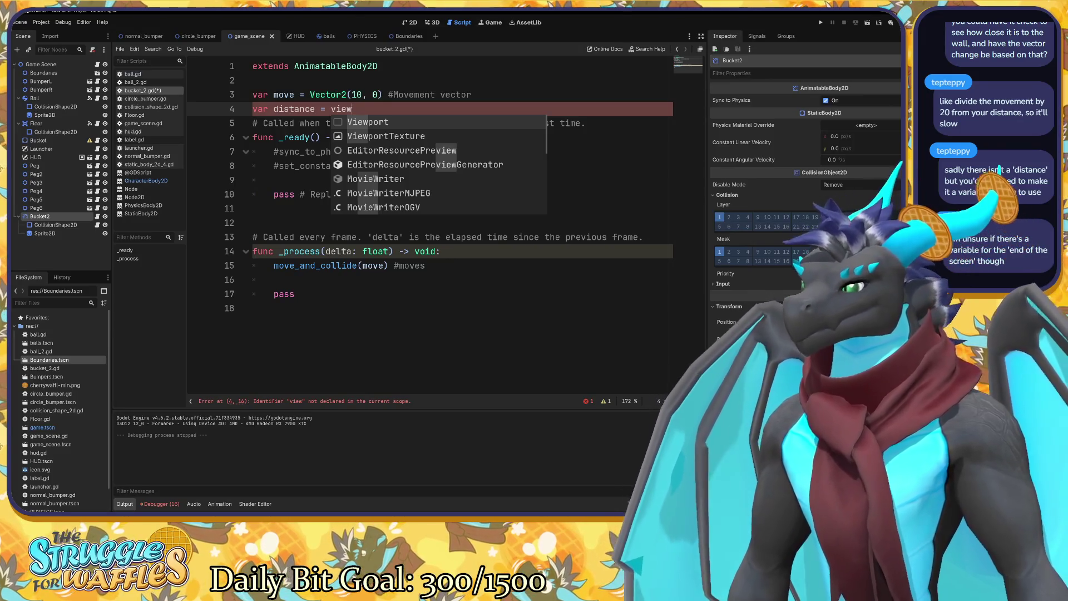
pyautogui.press('BackSpace')
pyautogui.press('BackSpace')
pyautogui.press('BackSpace')
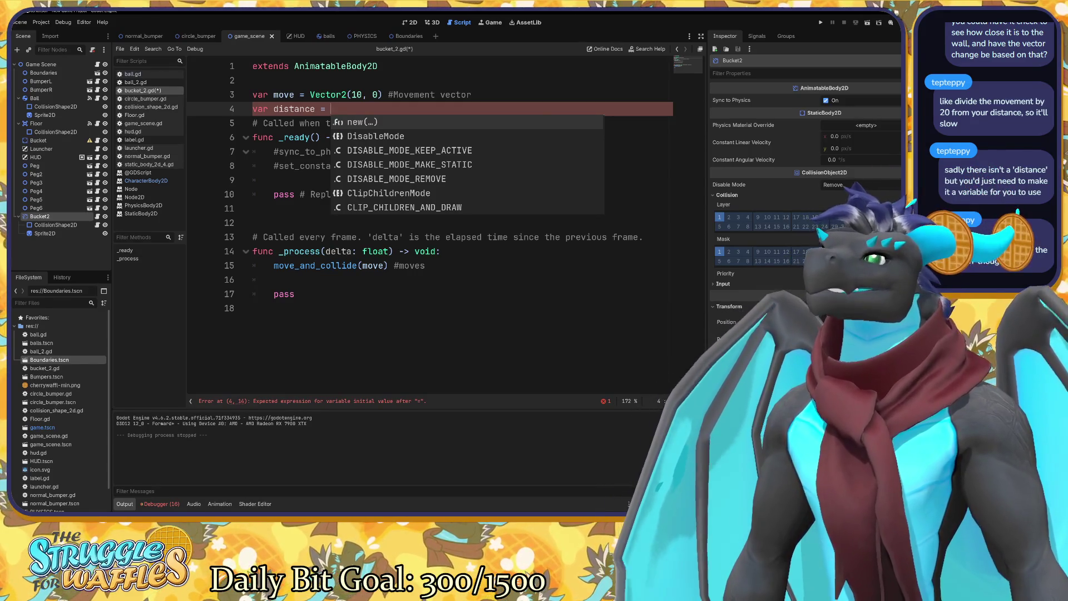
pyautogui.click(132, 74)
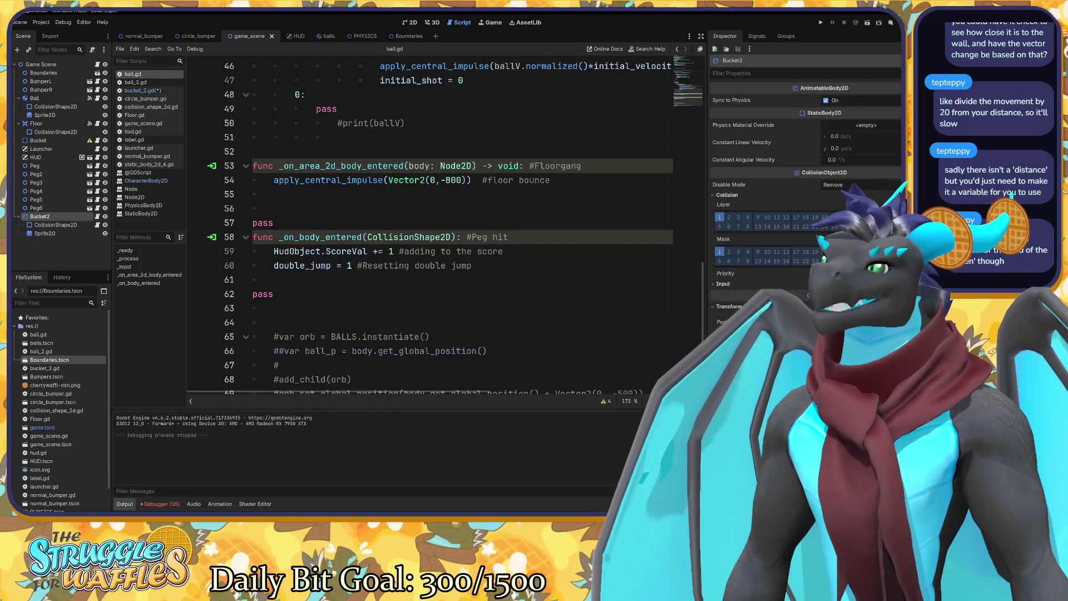
pyautogui.scroll(6, 434, 222)
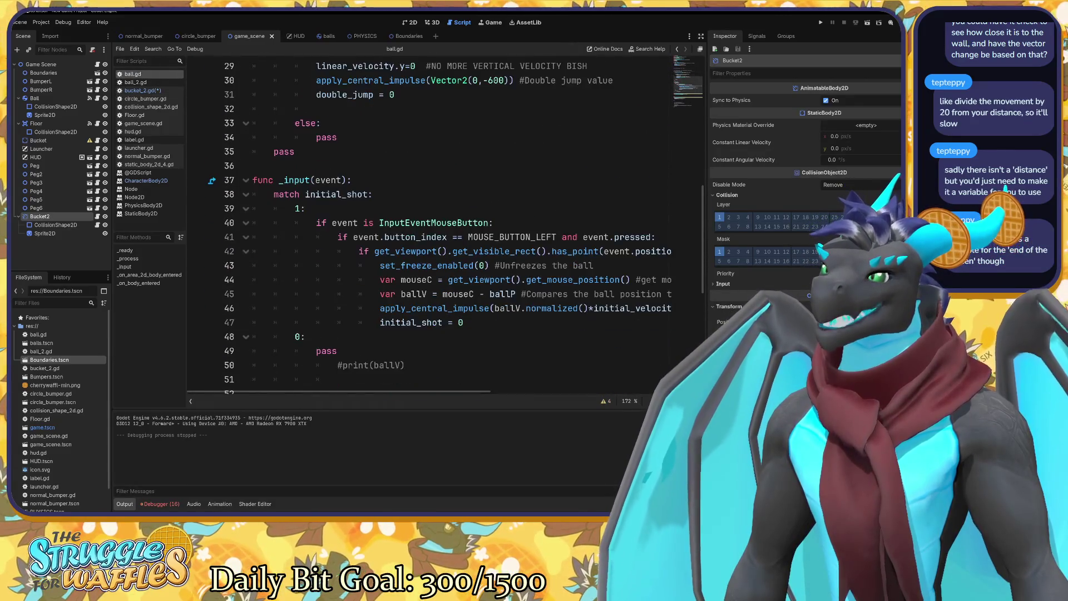
pyautogui.hscroll(4, 430, 222)
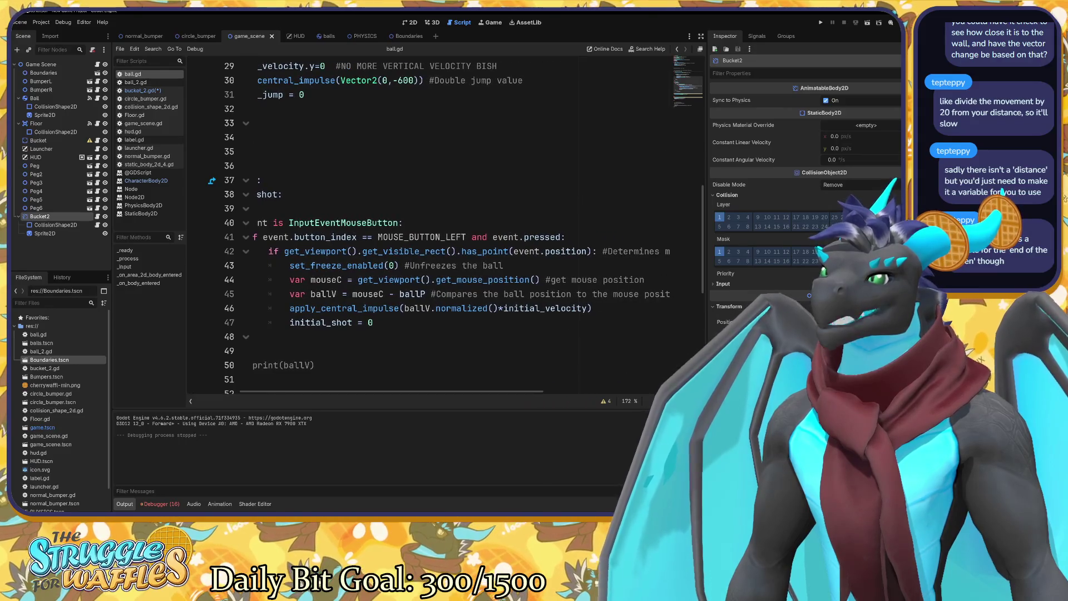
pyautogui.hscroll(1, 494, 393)
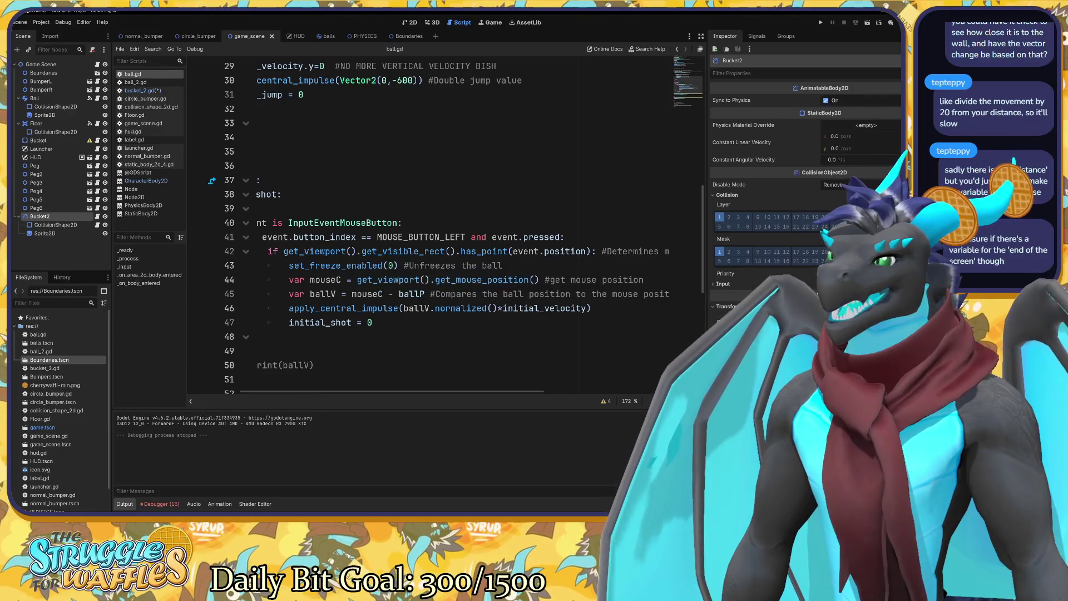
pyautogui.click(408, 37)
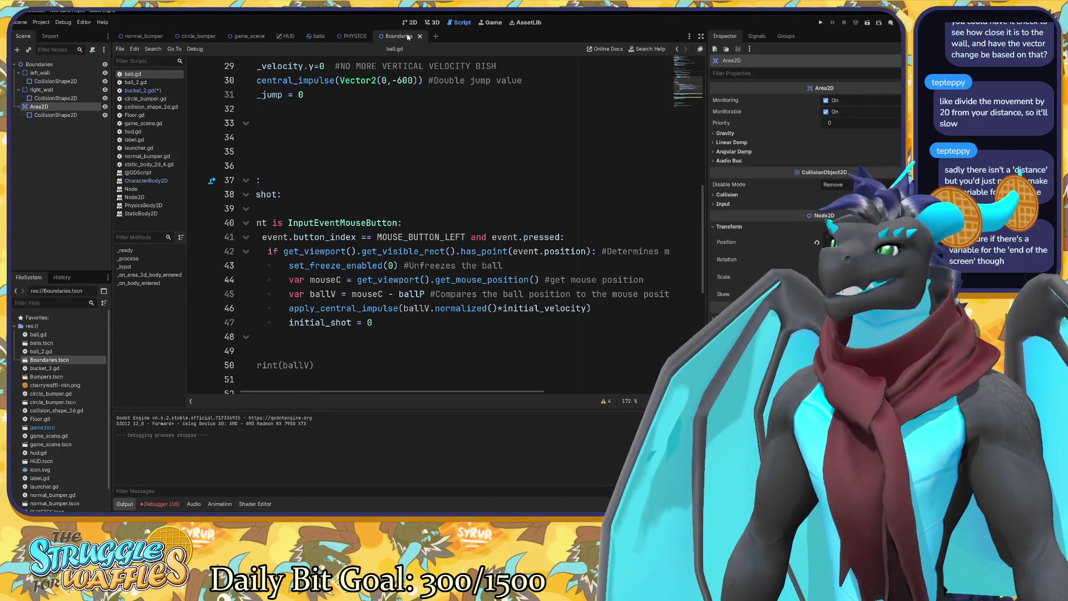
pyautogui.click(249, 36)
pyautogui.click(154, 91)
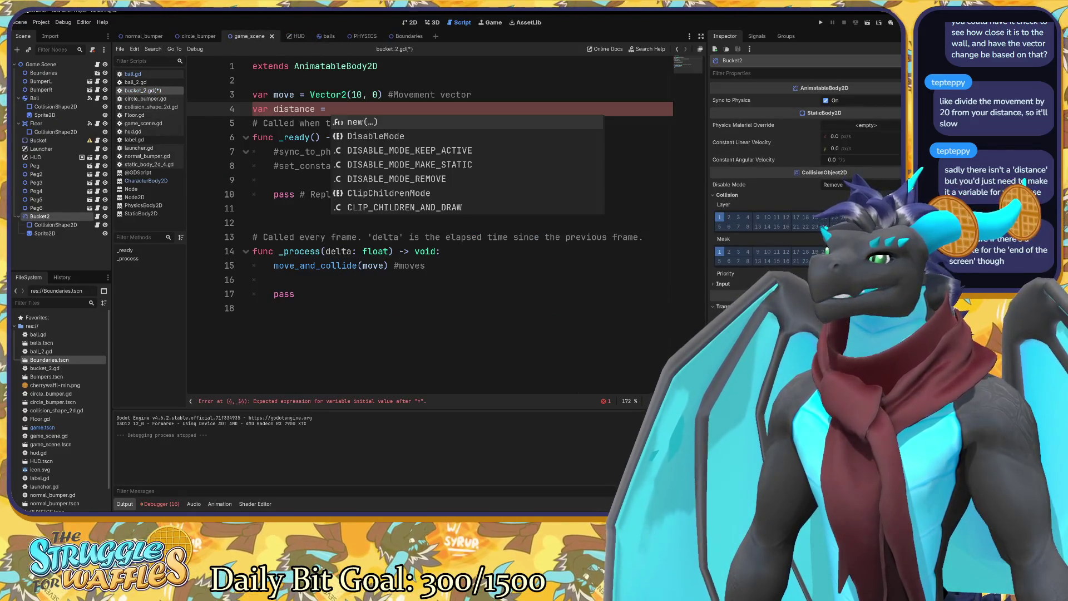
# Add a get_global_position() call on line 16 below move_and_collide, via autocomplete.
pyautogui.click(275, 280)
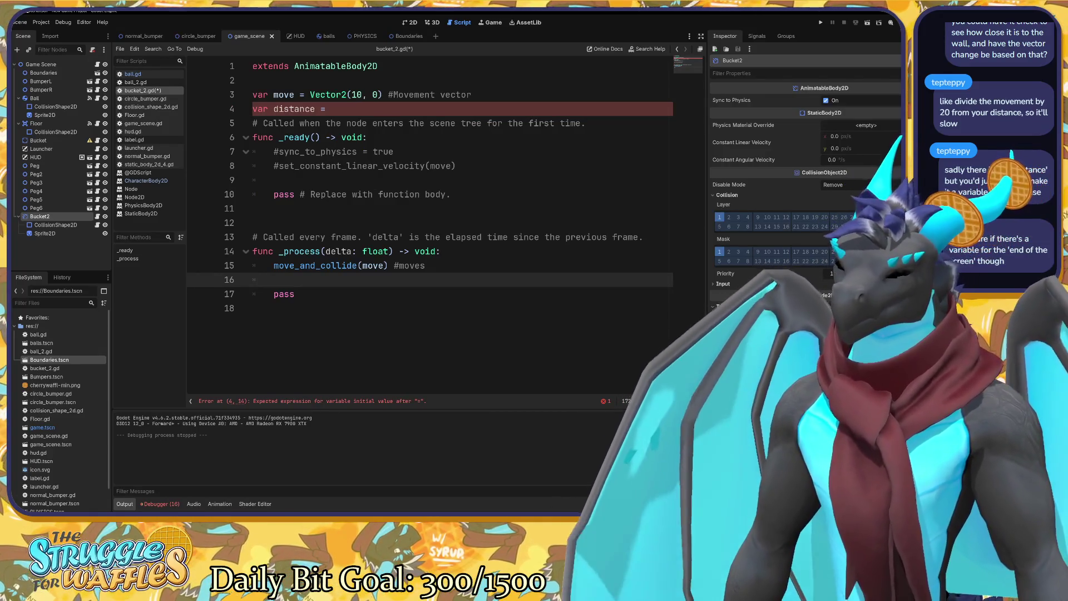
pyautogui.write('get_global')
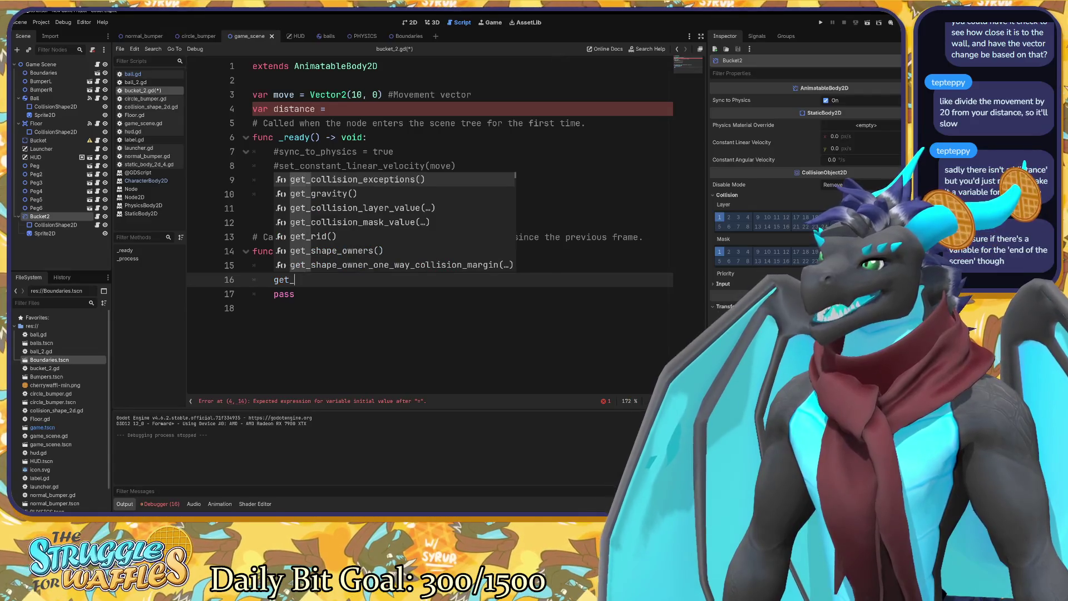
pyautogui.press('Down')
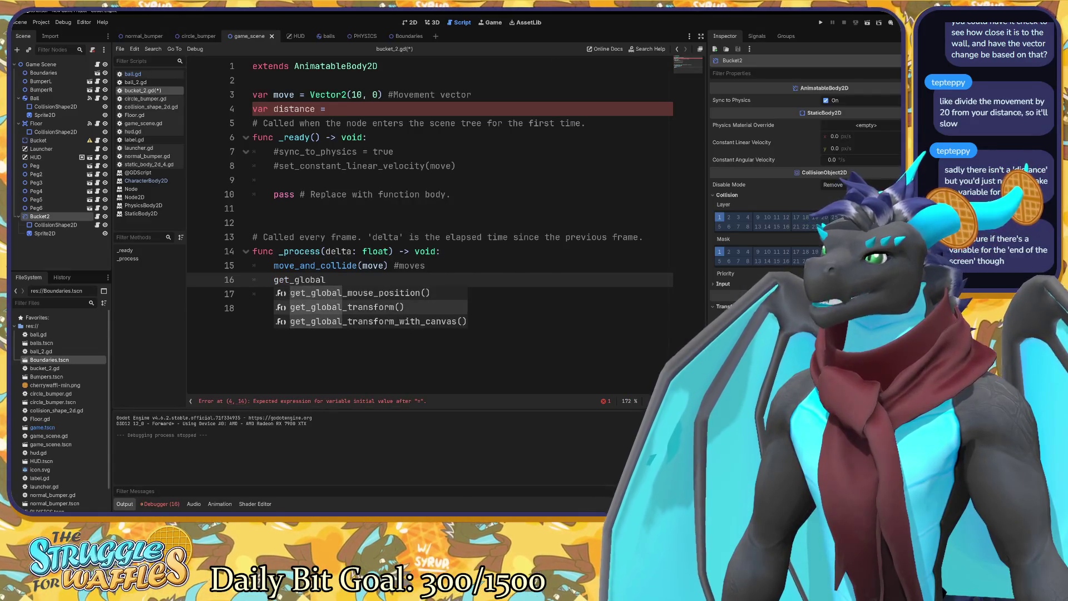
pyautogui.write('_p')
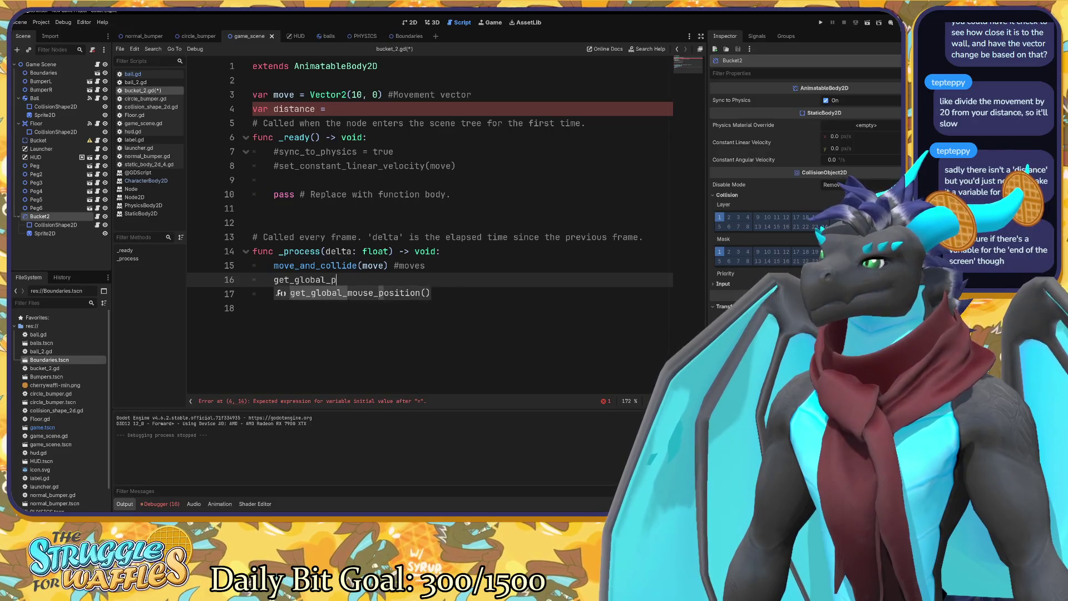
pyautogui.write('ositio')
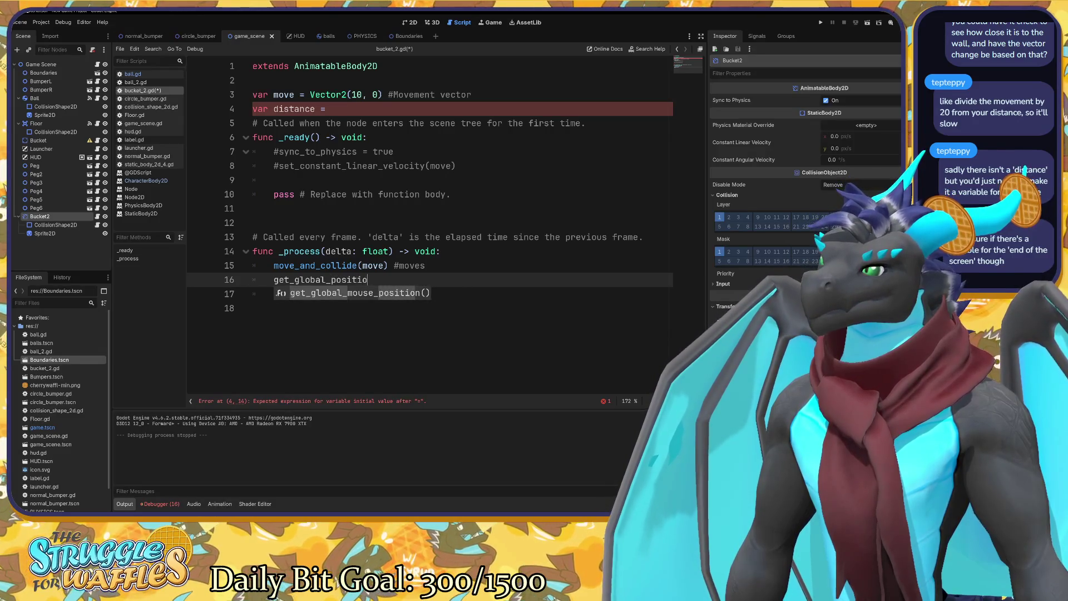
pyautogui.write('n(')
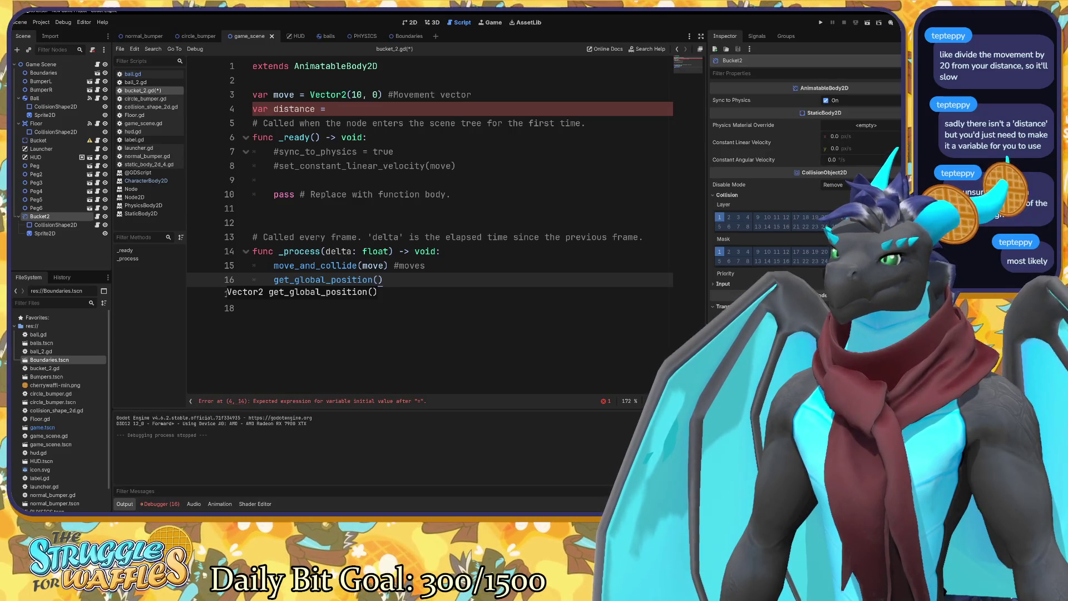
pyautogui.click(723, 284)
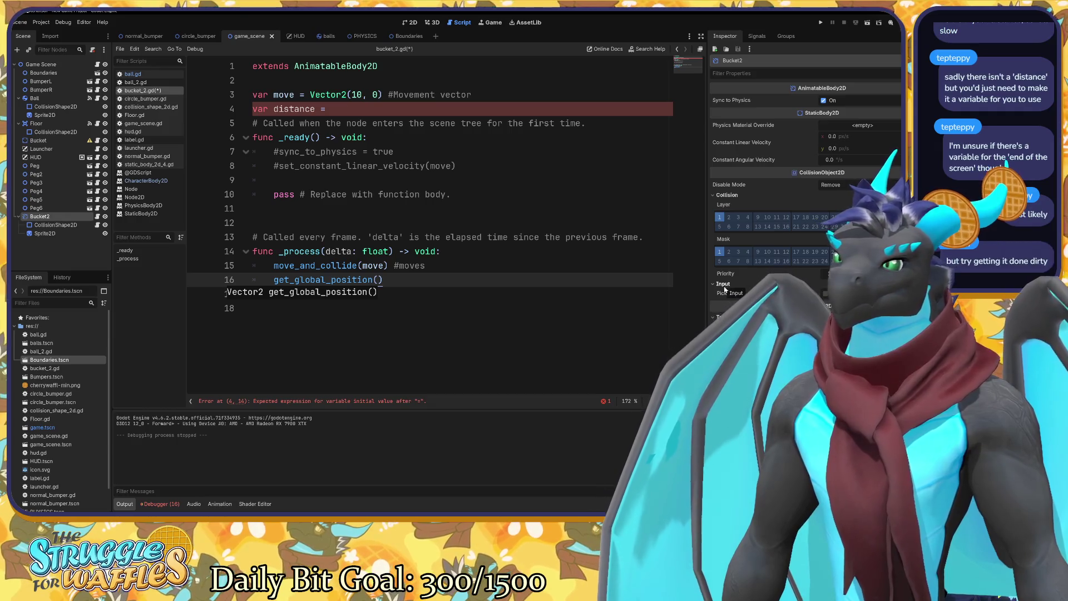
pyautogui.click(721, 285)
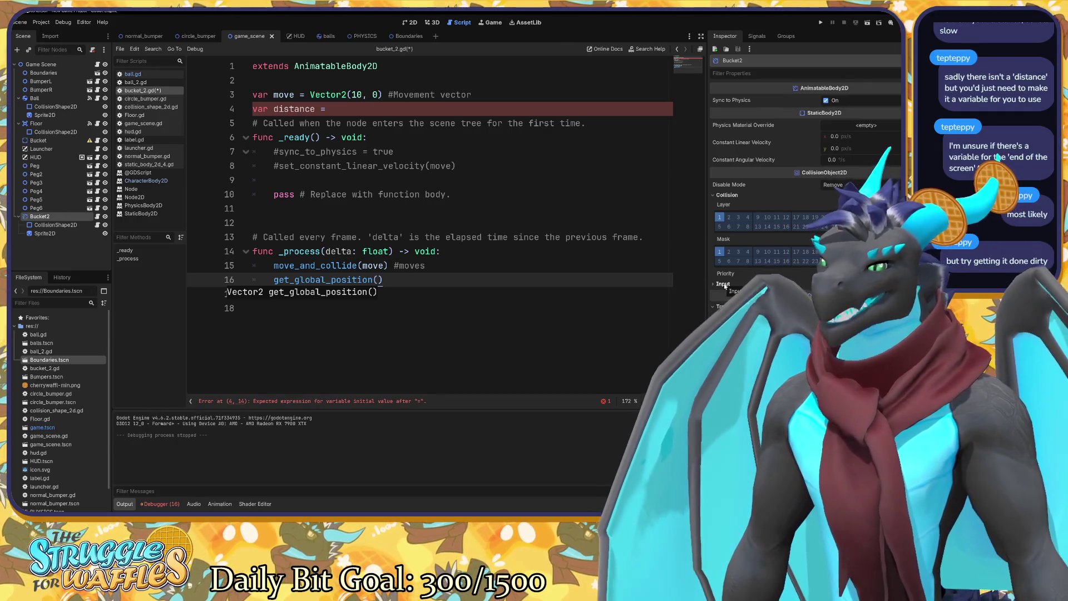